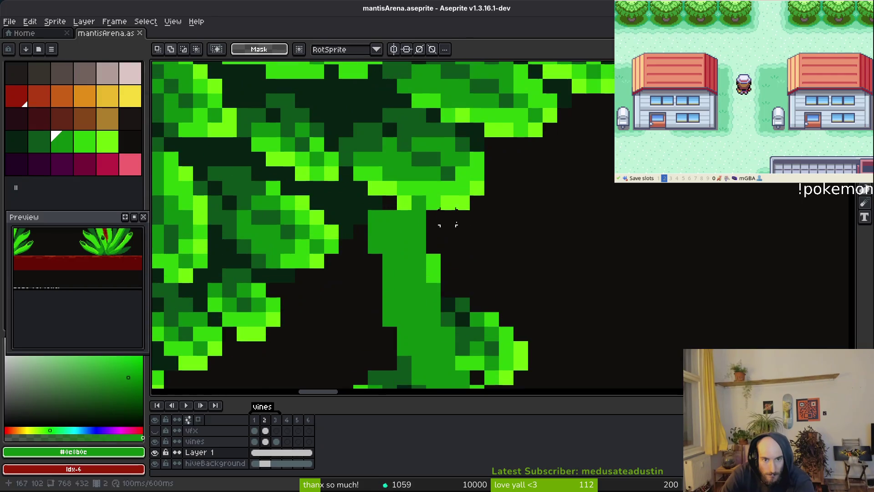
# Step: Bring the Godot editor showing arena_mantis.tscn and its vinesLeft vines in front of Aseprite
pyautogui.scroll(-7, 499, 193)
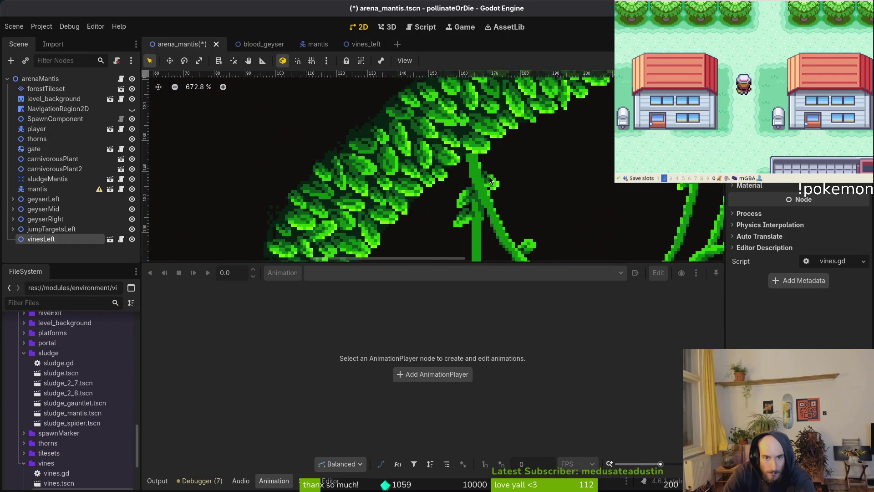
# Step: Save the arena_mantis level
pyautogui.click(355, 163)
pyautogui.scroll(-7, 356, 166)
pyautogui.hotkey('ctrl', 's')
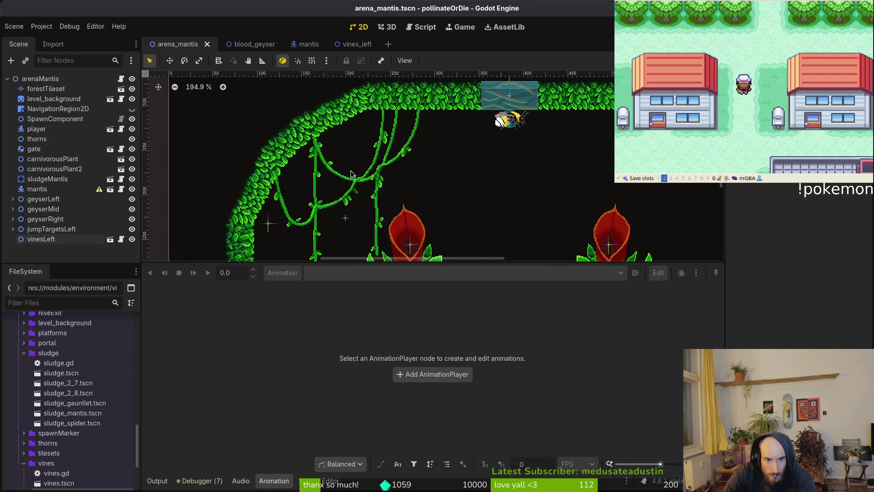
pyautogui.click(438, 170)
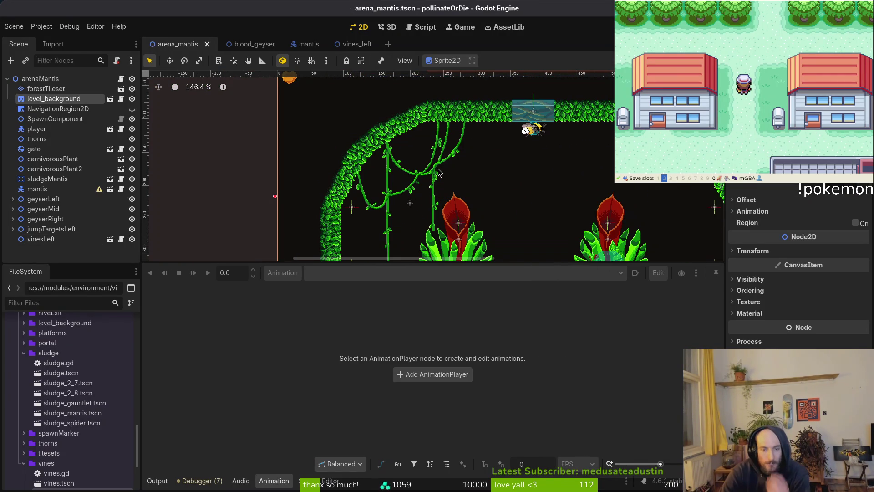
# Step: Switch to the vines_left scene and clear its Sprite2D selection
pyautogui.click(349, 45)
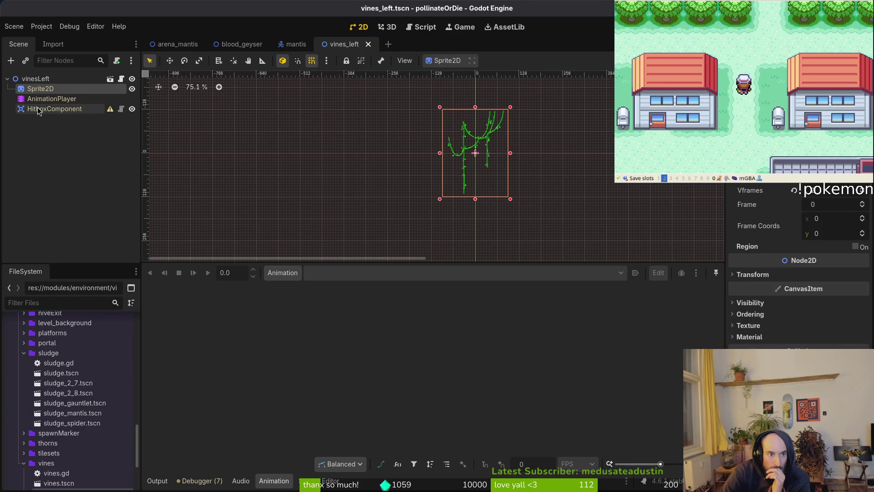
pyautogui.click(42, 170)
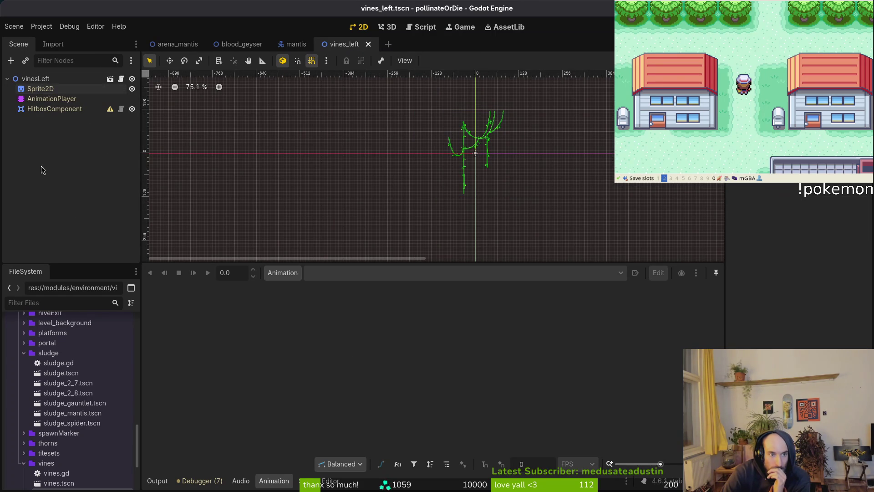
pyautogui.hotkey('ctrl', 'shift', 'o')
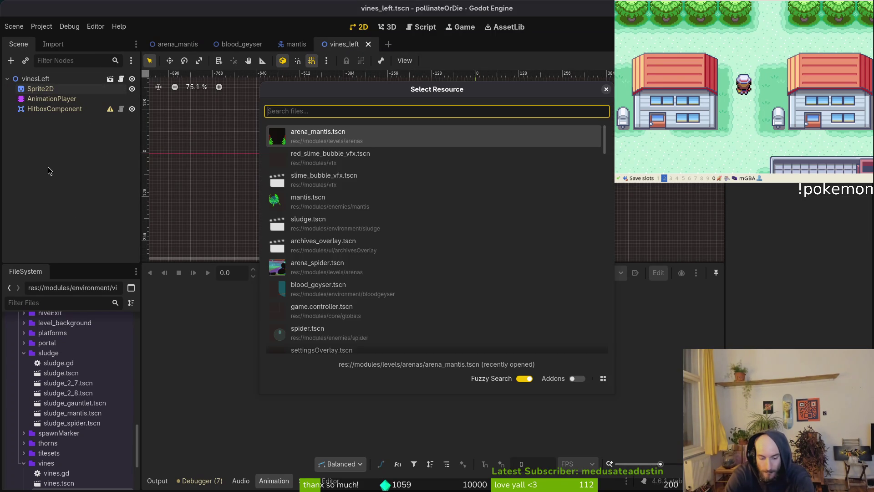
# Step: Open web_1x_2.tscn and inspect its Area2D node
pyautogui.write('web')
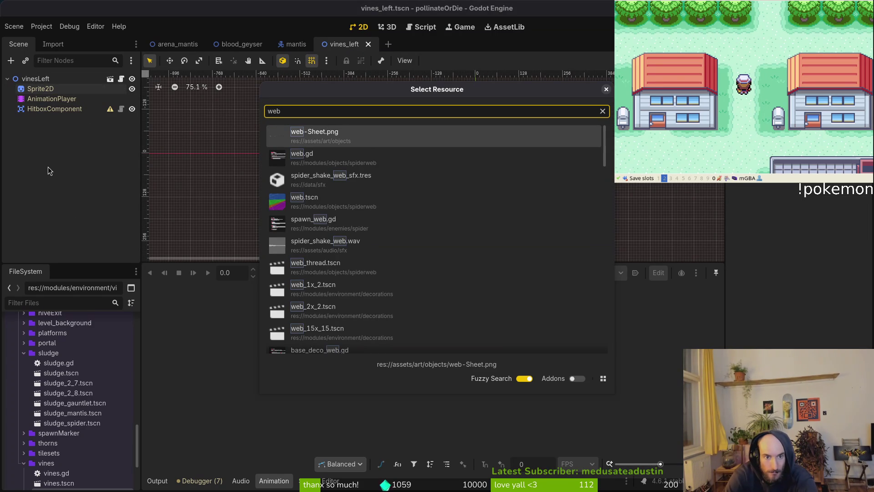
pyautogui.press('Down')
pyautogui.press('Down')
pyautogui.press('Down')
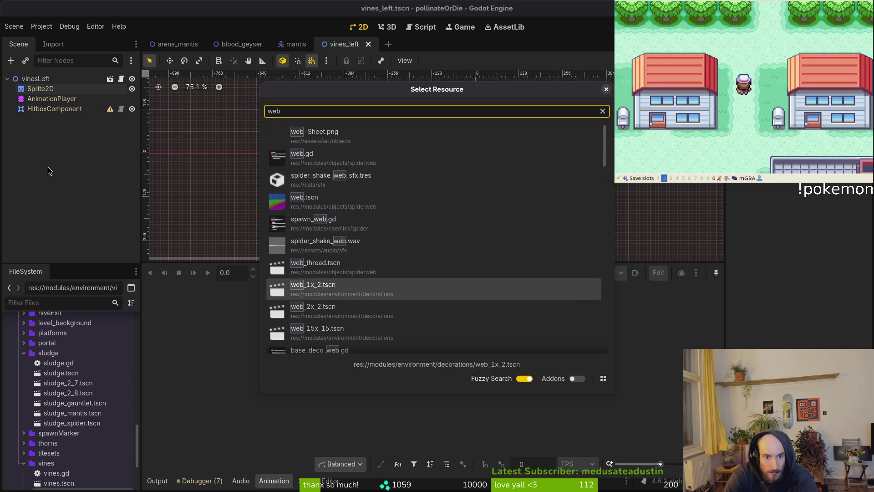
pyautogui.press('Return')
pyautogui.click(15, 110)
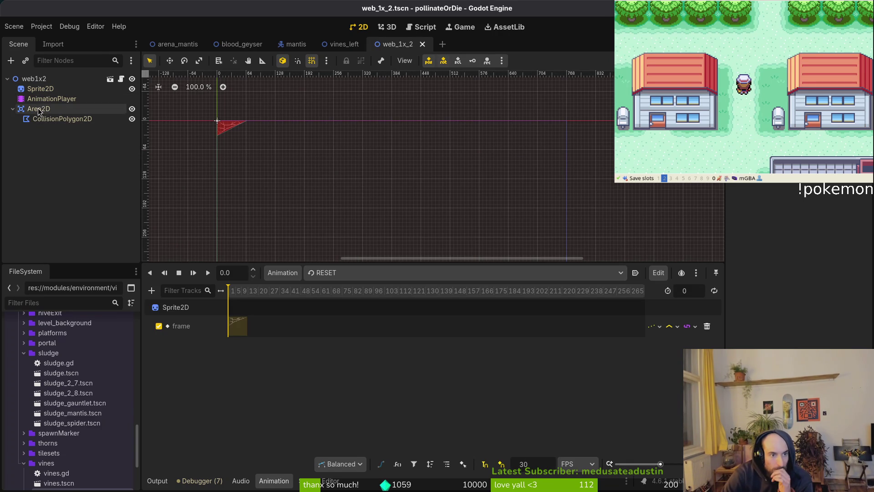
pyautogui.click(13, 110)
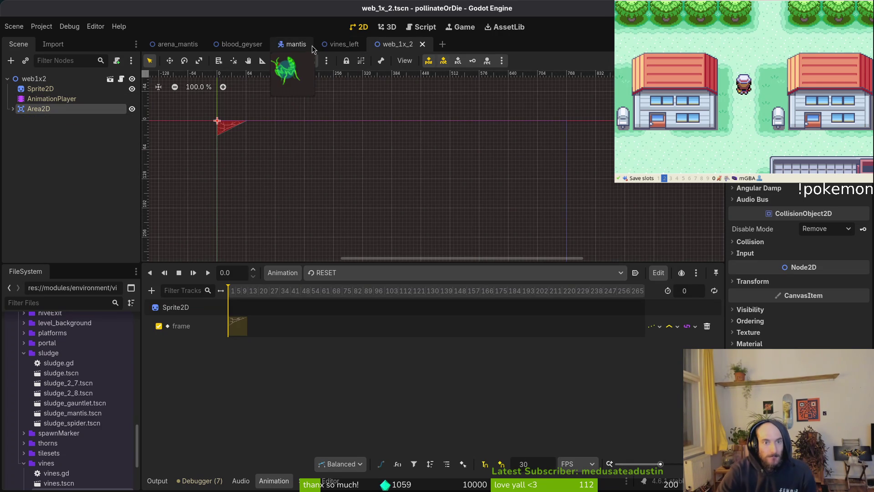
# Step: Open vines.tscn, add an Area2D child under the vines root, and save
pyautogui.hotkey('ctrl', 'shift', 'o')
pyautogui.write('vines')
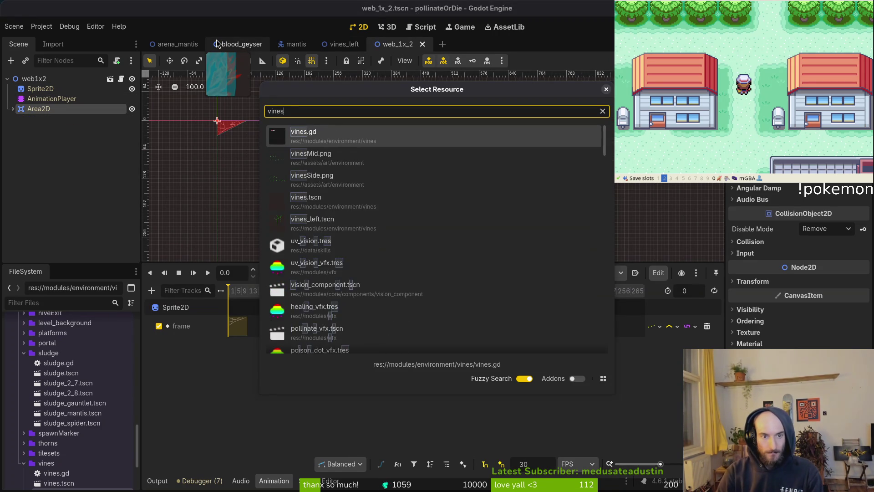
pyautogui.press('Return')
pyautogui.click(29, 81)
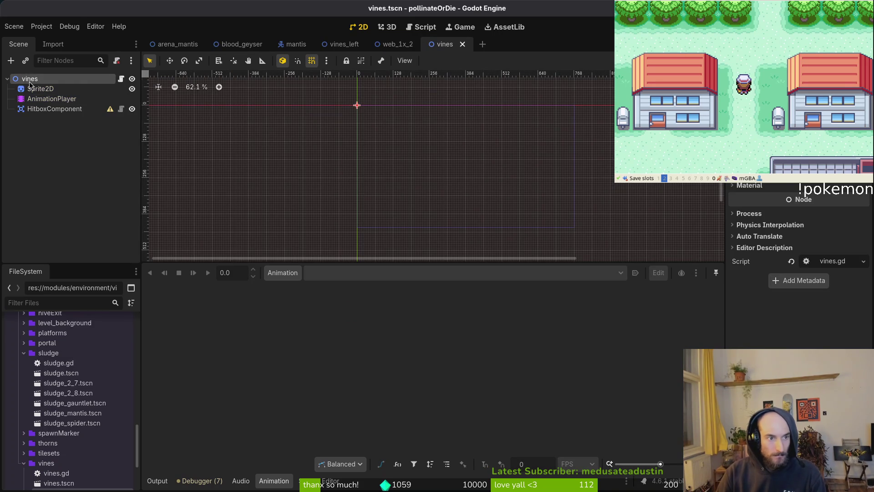
pyautogui.hotkey('ctrl', 'a')
pyautogui.write('area')
pyautogui.press('Return')
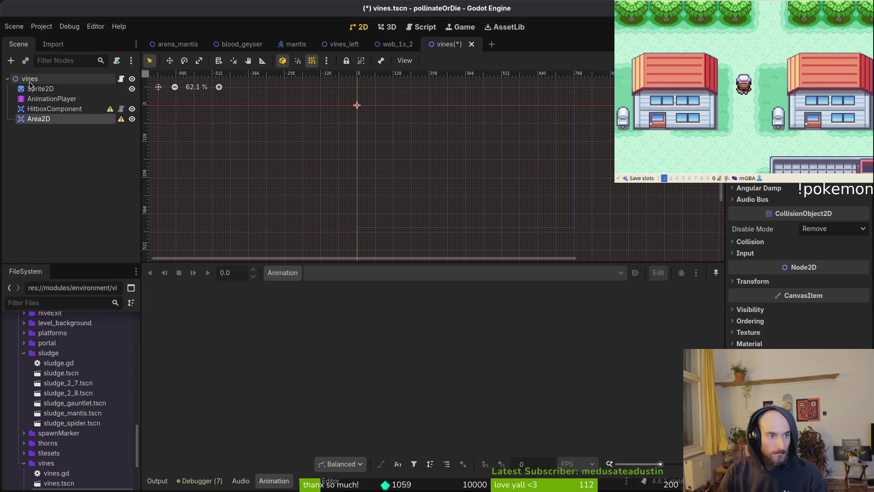
pyautogui.hotkey('ctrl', 'a')
pyautogui.press('Escape')
pyautogui.hotkey('ctrl', 's')
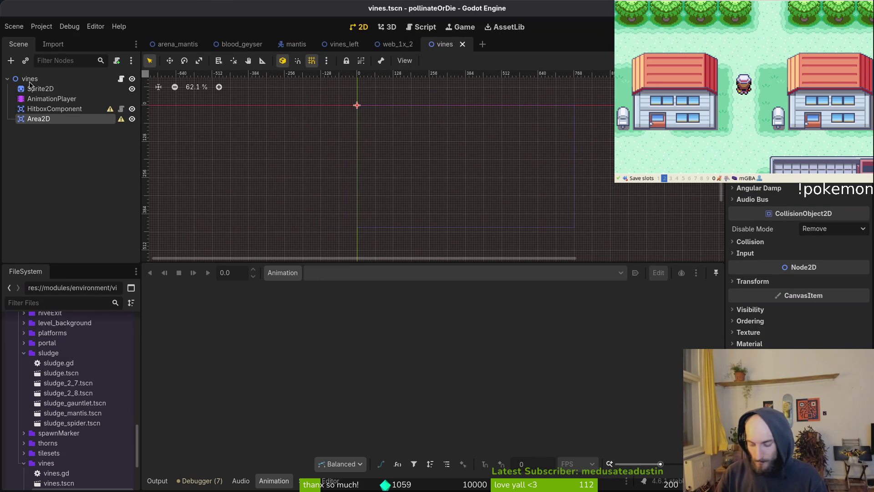
# Step: Rename the new Area2D node to shakeArea and save the vines scene
pyautogui.press('F2')
pyautogui.write('ea')
pyautogui.press('Return')
pyautogui.hotkey('ctrl', 's')
# Step: Close the vines and web_1x_2 tabs and select shakeArea in vines_left
pyautogui.middleClick(444, 44)
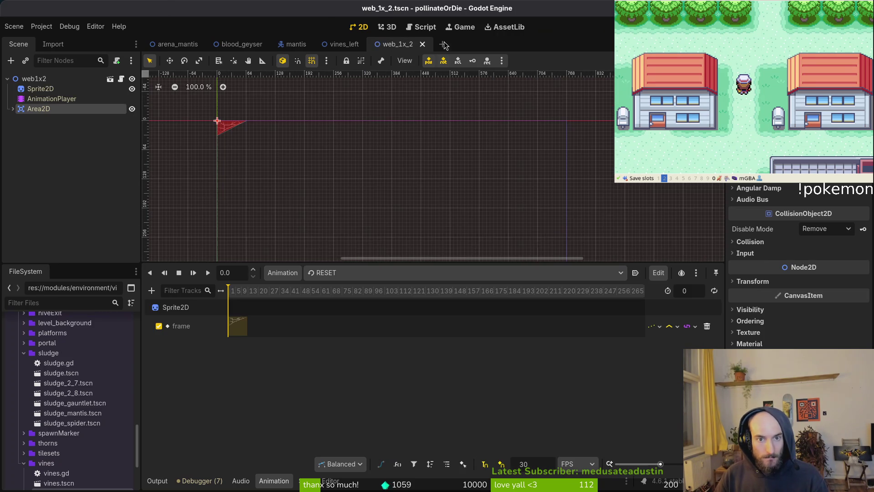
pyautogui.middleClick(397, 44)
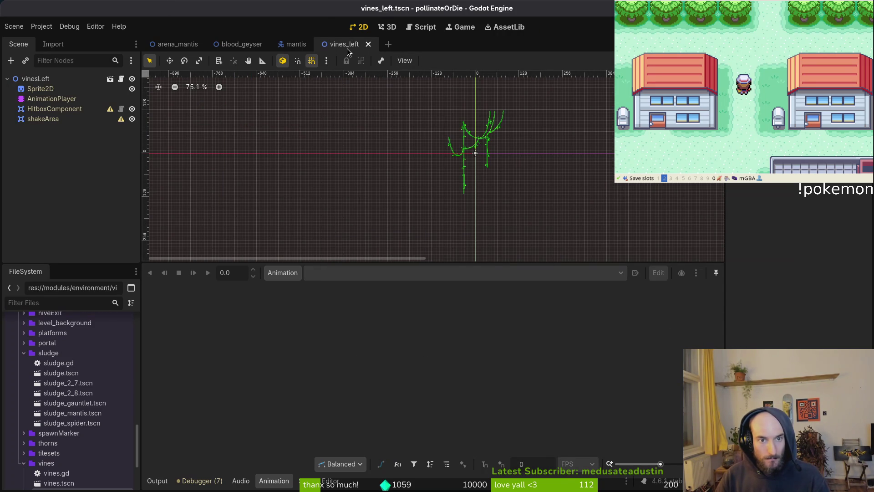
pyautogui.click(43, 119)
pyautogui.hotkey('ctrl', 'a')
# Step: Add a CollisionPolygon2D under shakeArea
pyautogui.write('colpol')
pyautogui.press('Return')
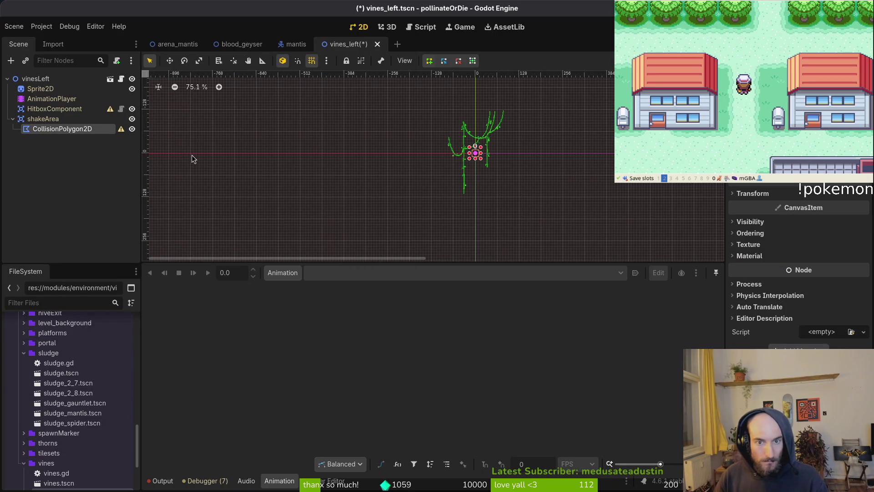
pyautogui.scroll(10, 504, 159)
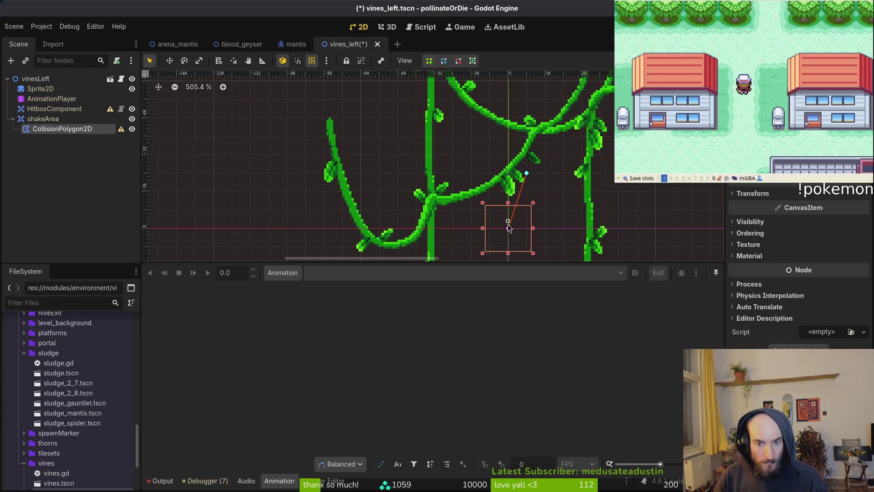
# Step: With grid snapping off, place polygon points at the vine junction, top and stump
pyautogui.click(433, 209)
pyautogui.scroll(-5, 481, 151)
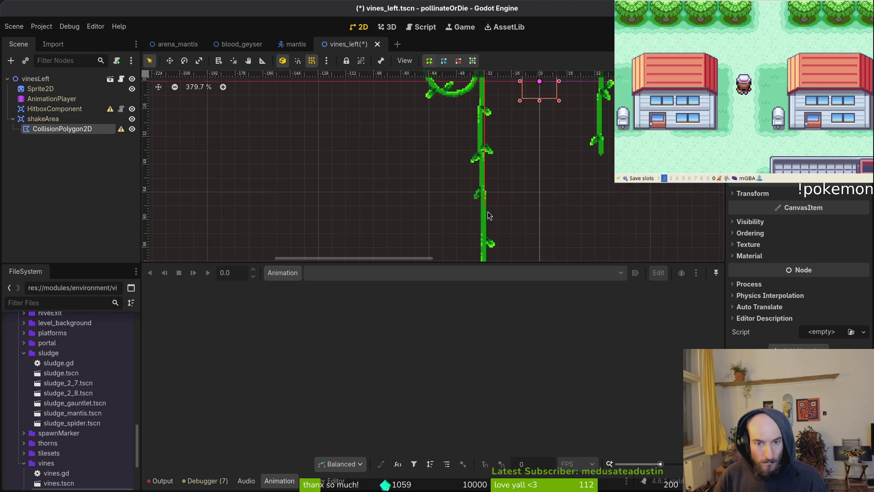
pyautogui.scroll(-4, 498, 174)
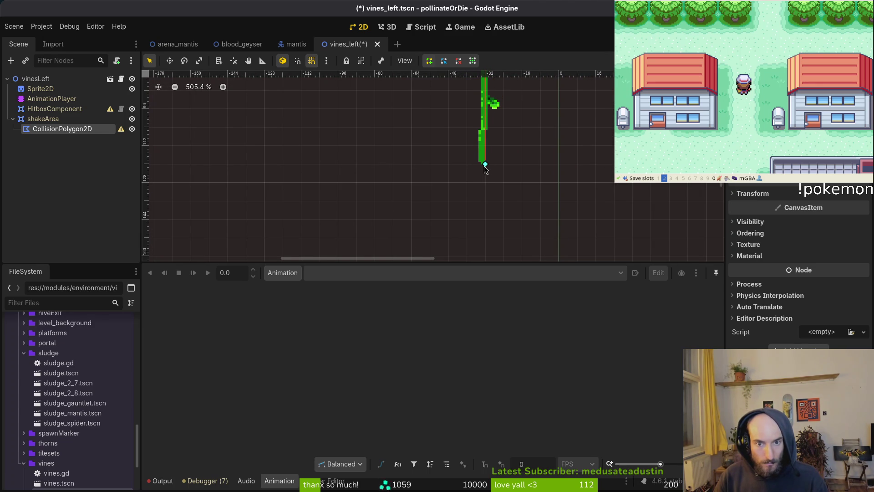
pyautogui.hotkey('shift', 'g')
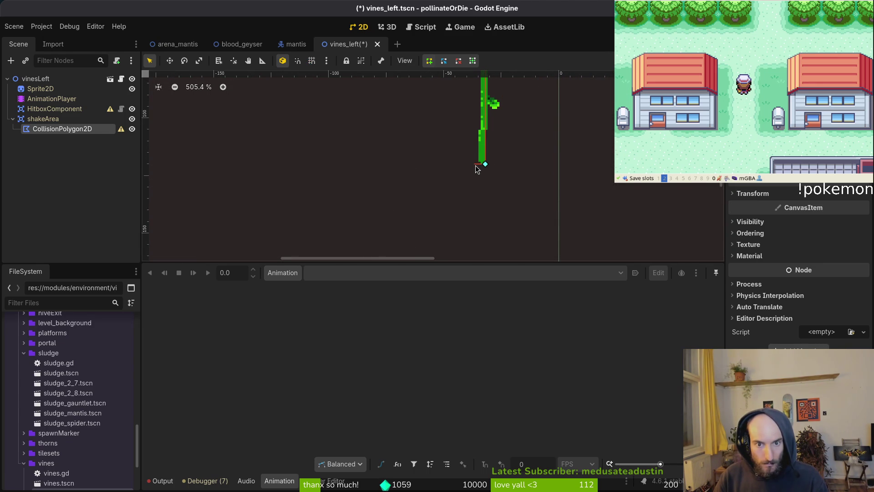
pyautogui.scroll(3, 473, 150)
pyautogui.scroll(-2, 461, 104)
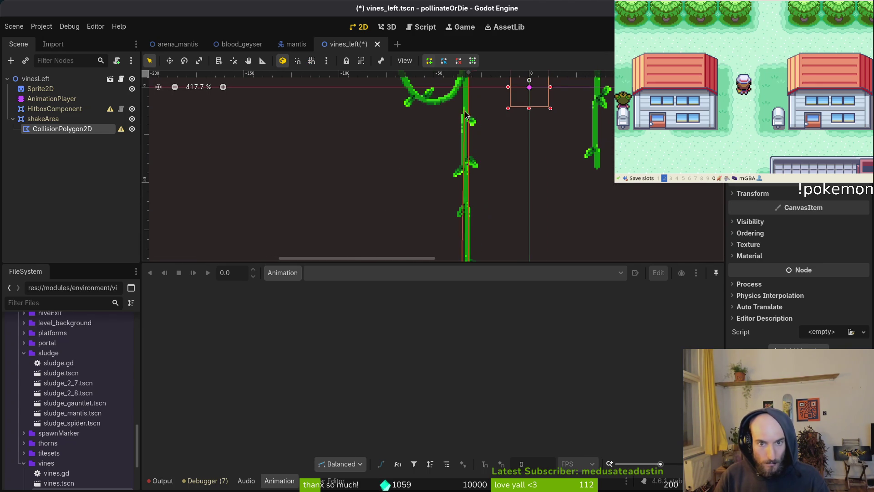
pyautogui.moveTo(458, 89); pyautogui.dragTo(461, 89)
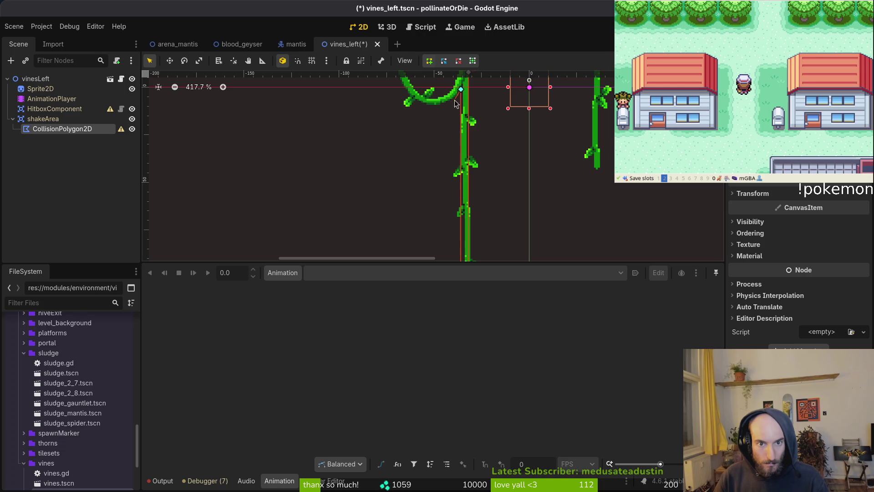
pyautogui.click(449, 103)
pyautogui.click(428, 105)
pyautogui.moveTo(409, 100); pyautogui.dragTo(469, 195)
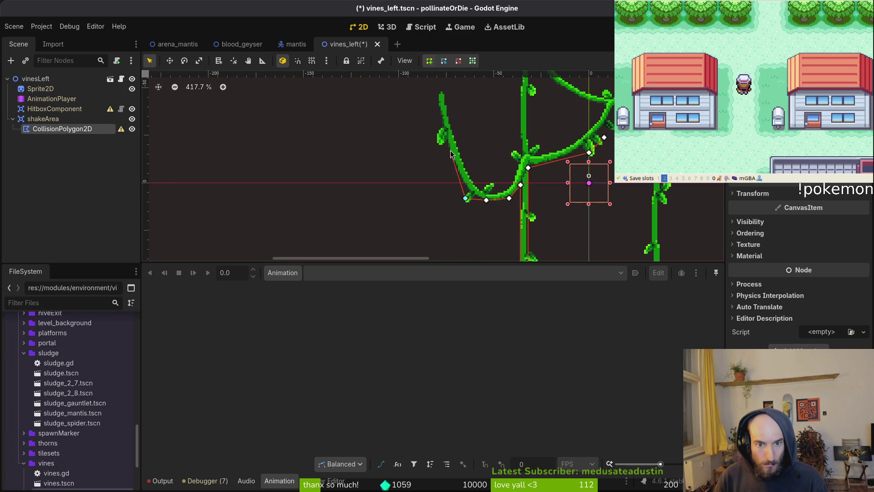
pyautogui.scroll(5, 446, 97)
pyautogui.click(400, 215)
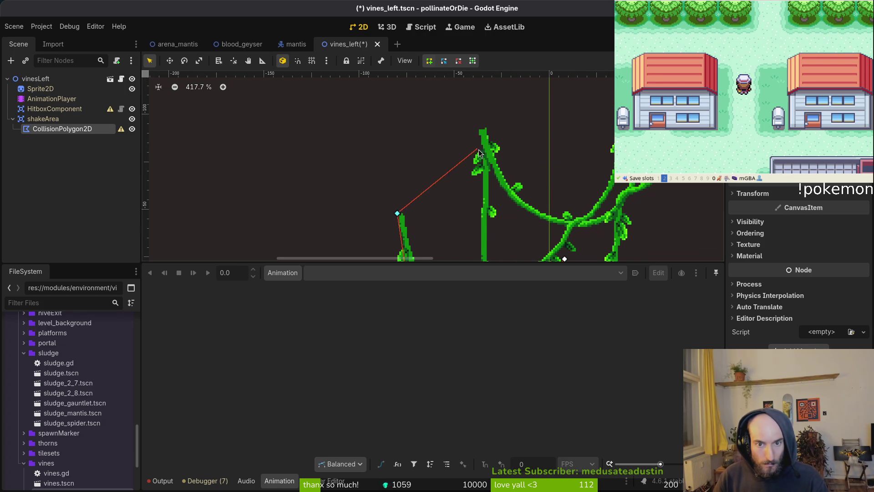
# Step: Add points at the right vine tips and lower vine, then close the polygon
pyautogui.hscroll(3, 482, 139)
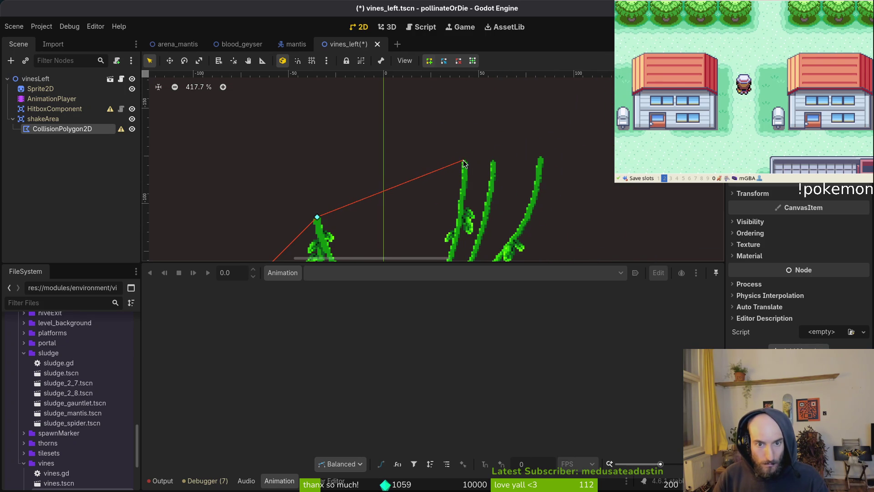
pyautogui.scroll(-4, 549, 181)
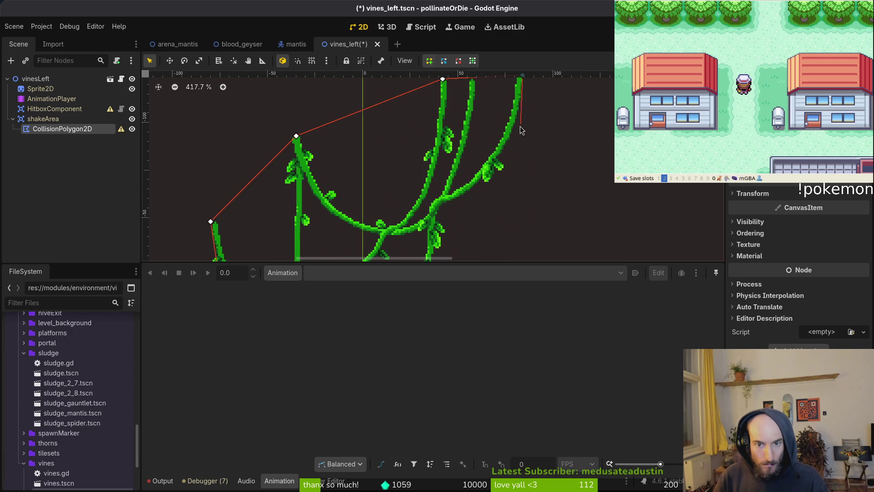
pyautogui.scroll(2, 508, 154)
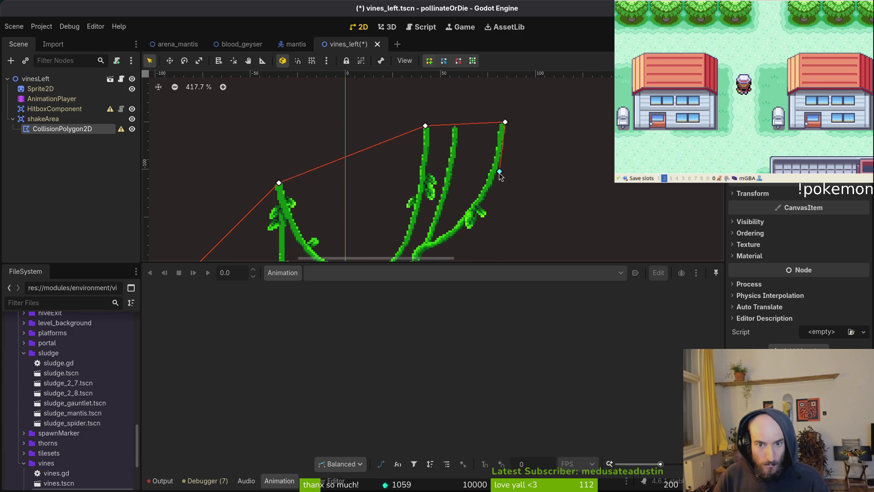
pyautogui.click(486, 213)
pyautogui.scroll(-4, 486, 213)
pyautogui.hscroll(-2, 485, 213)
pyautogui.click(500, 142)
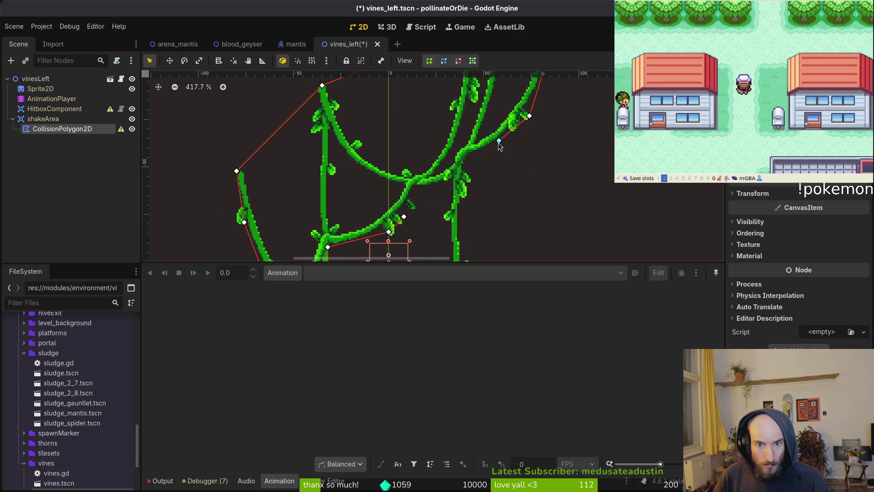
pyautogui.click(468, 158)
pyautogui.scroll(-3, 468, 157)
pyautogui.hscroll(-1, 468, 157)
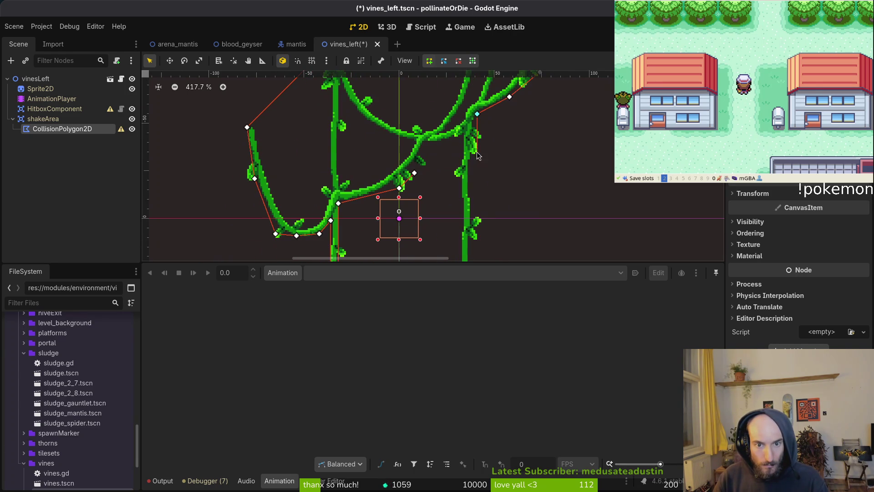
pyautogui.click(474, 217)
pyautogui.scroll(-4, 474, 216)
pyautogui.hscroll(-1, 475, 217)
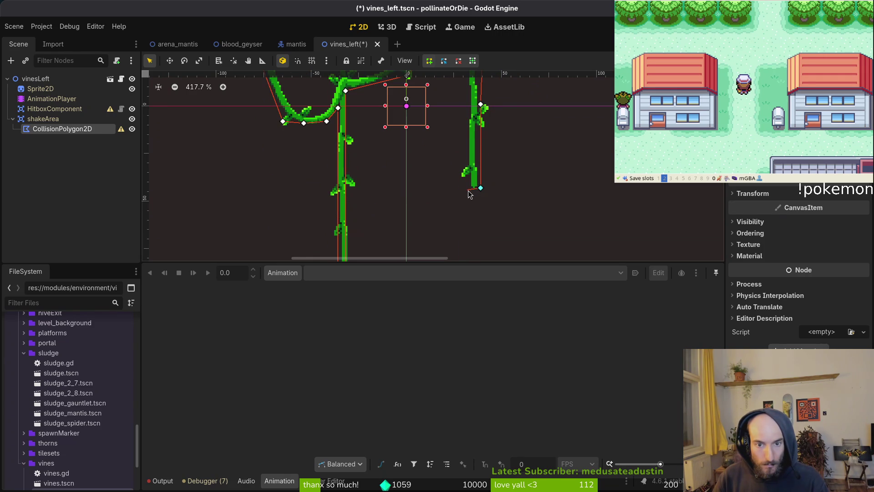
pyautogui.scroll(4, 468, 186)
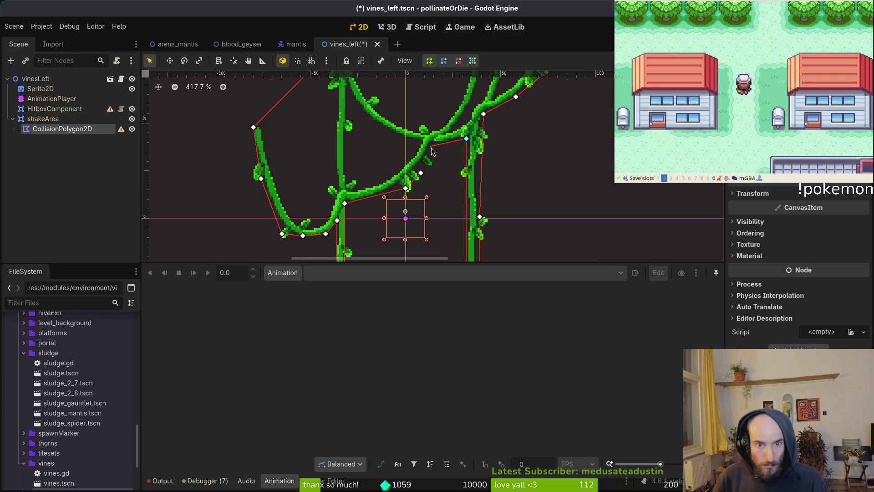
pyautogui.press('Return')
pyautogui.scroll(-10, 423, 177)
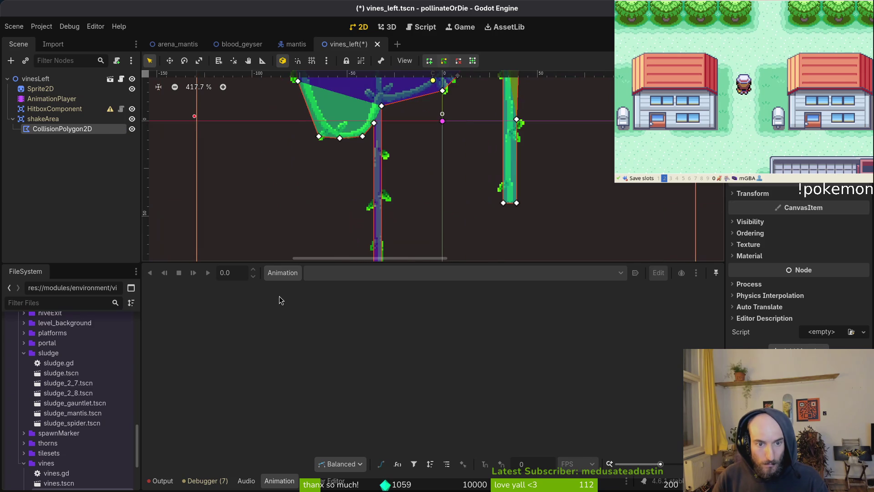
# Step: Save vines_left.tscn with the traced collision polygon
pyautogui.scroll(2, 418, 237)
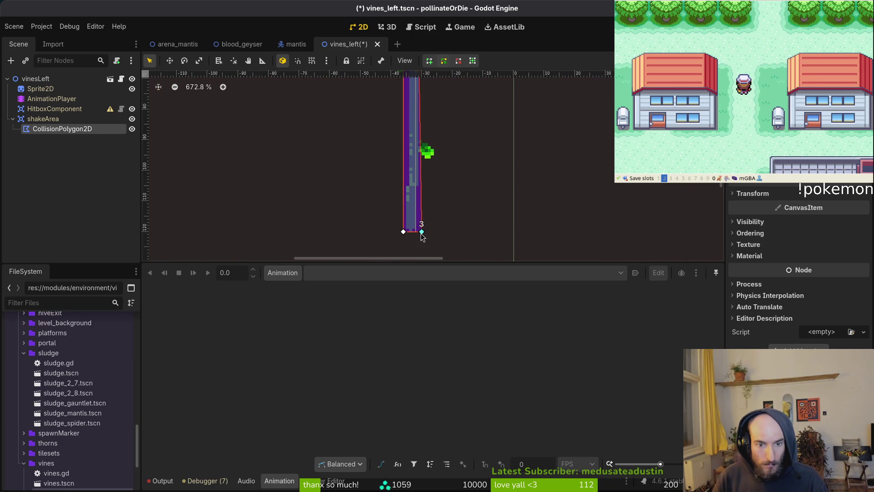
pyautogui.scroll(5, 421, 205)
pyautogui.scroll(1, 426, 140)
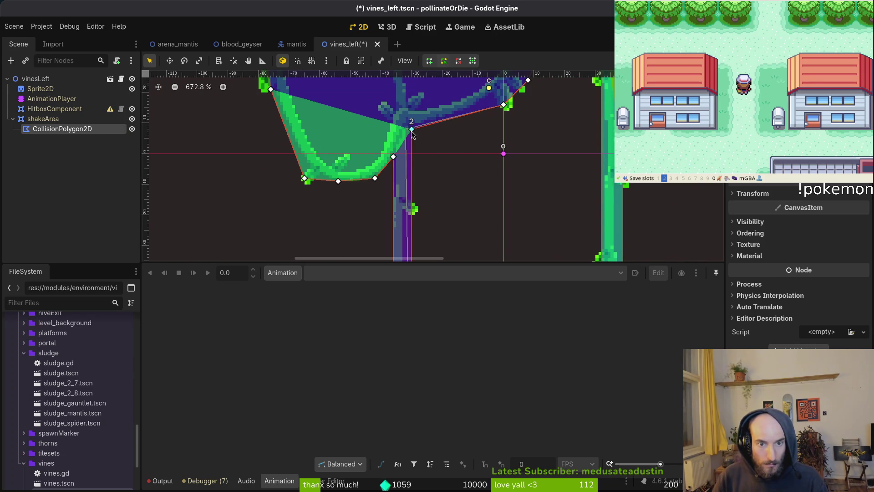
pyautogui.scroll(-5, 414, 134)
pyautogui.hotkey('ctrl', 's')
pyautogui.scroll(-2, 447, 149)
pyautogui.scroll(3, 445, 177)
pyautogui.hotkey('ctrl', 's')
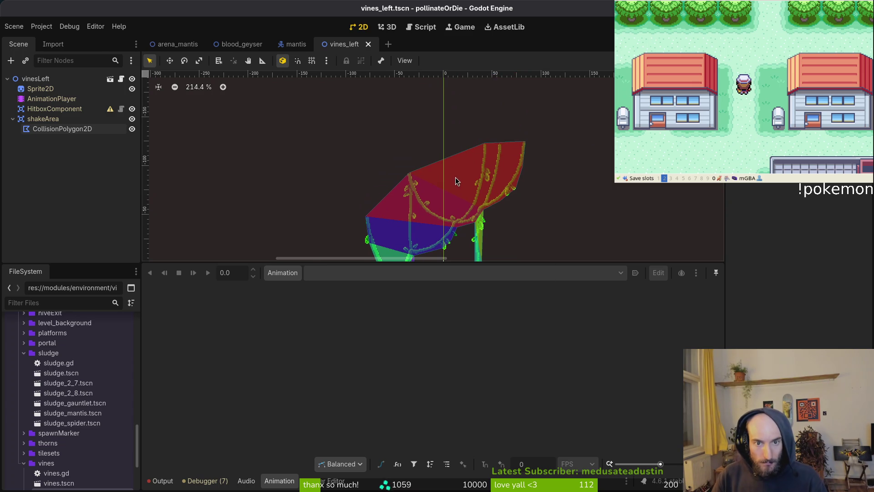
pyautogui.scroll(3, 454, 179)
# Step: Drag polygon corners onto the vine, adding a corner and pulling one up to the tip
pyautogui.moveTo(409, 173); pyautogui.dragTo(440, 216)
pyautogui.moveTo(472, 169); pyautogui.dragTo(469, 210)
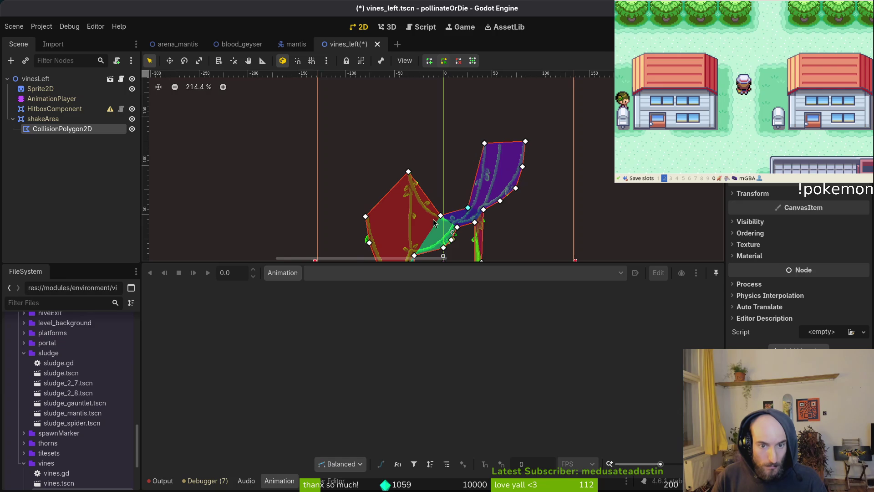
pyautogui.scroll(-3, 446, 217)
pyautogui.moveTo(455, 120)
pyautogui.mouseDown()
pyautogui.moveTo(457, 189)
pyautogui.moveTo(441, 175)
pyautogui.moveTo(446, 205)
pyautogui.moveTo(456, 137)
pyautogui.moveTo(460, 195)
pyautogui.mouseUp()
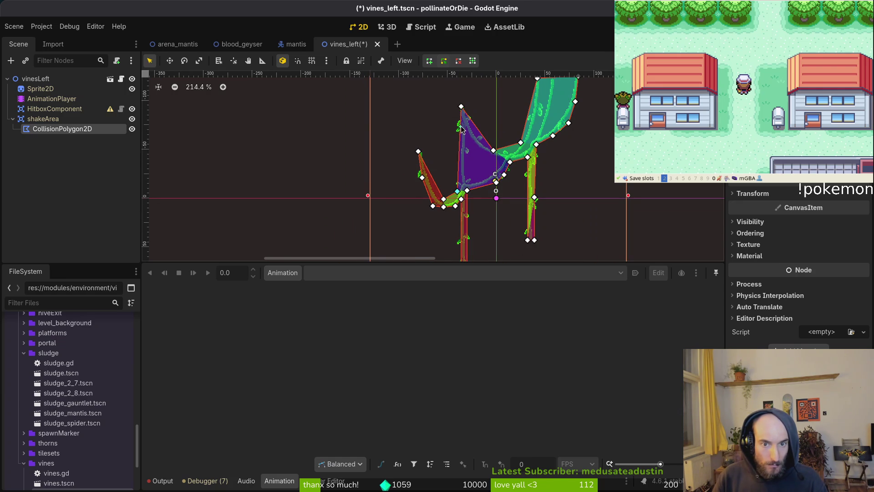
pyautogui.moveTo(461, 138); pyautogui.dragTo(460, 144)
pyautogui.scroll(5, 461, 144)
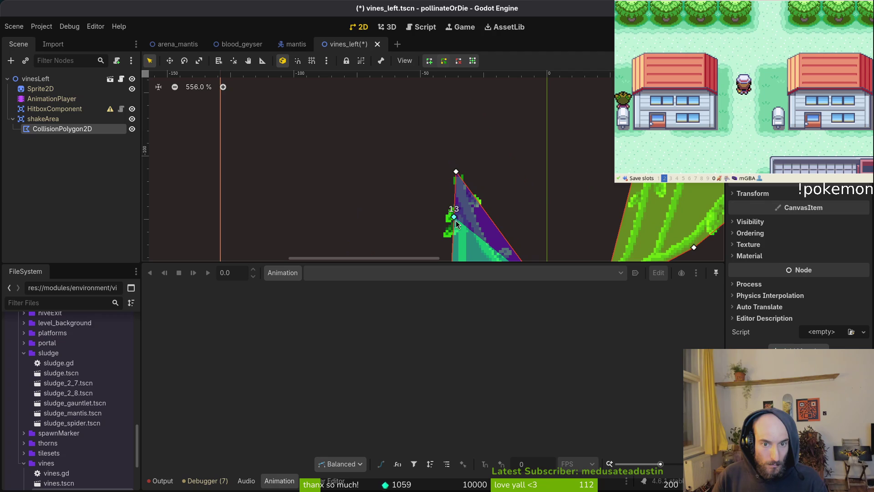
pyautogui.moveTo(454, 219); pyautogui.dragTo(449, 179)
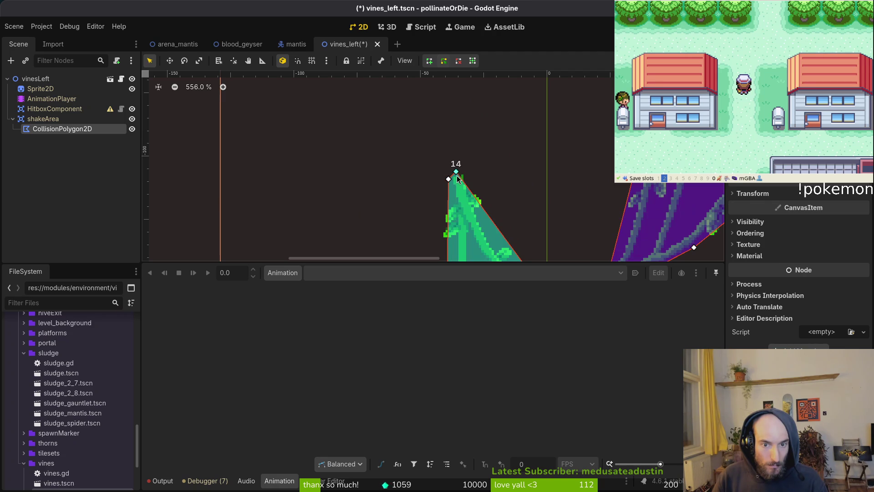
pyautogui.scroll(-5, 463, 173)
pyautogui.hscroll(5, 501, 175)
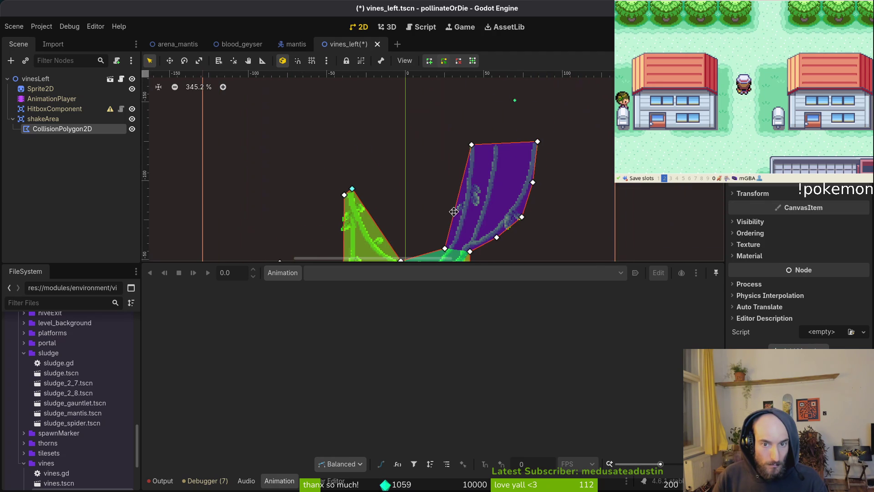
pyautogui.scroll(-2, 500, 172)
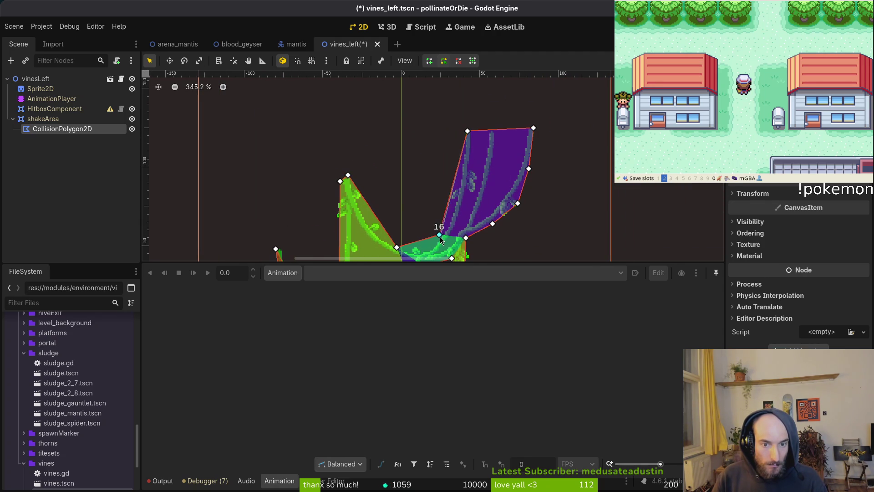
# Step: Reshape the polygon around the vine junction, add an upper-edge corner, and save
pyautogui.moveTo(441, 236); pyautogui.dragTo(431, 241)
pyautogui.keyDown('ctrl'); pyautogui.click(449, 213); pyautogui.keyUp('ctrl')
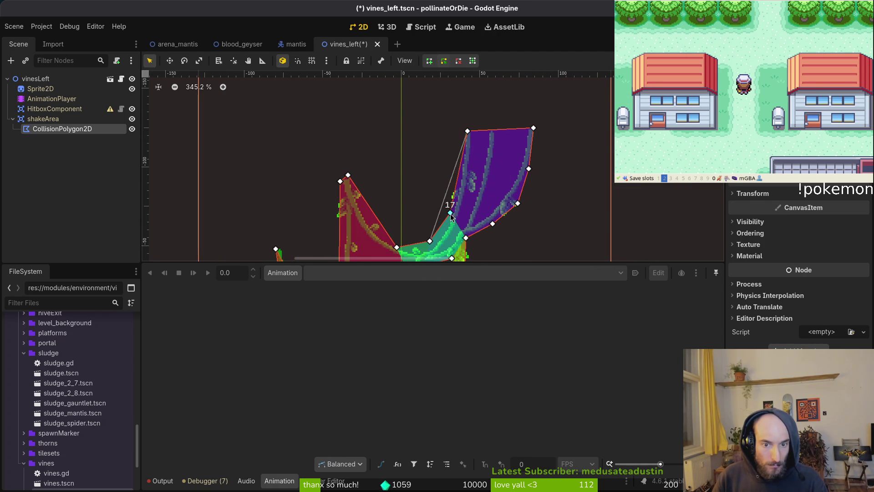
pyautogui.scroll(-2, 460, 207)
pyautogui.scroll(-10, 513, 159)
pyautogui.hscroll(-5, 512, 159)
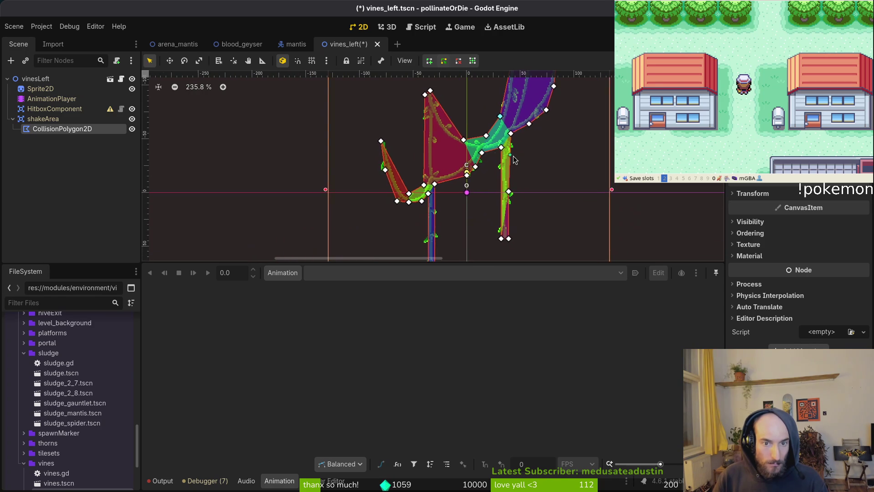
pyautogui.hotkey('ctrl', 's')
# Step: Collapse the shakeArea children and select the vinesLeft root node
pyautogui.scroll(-2, 546, 182)
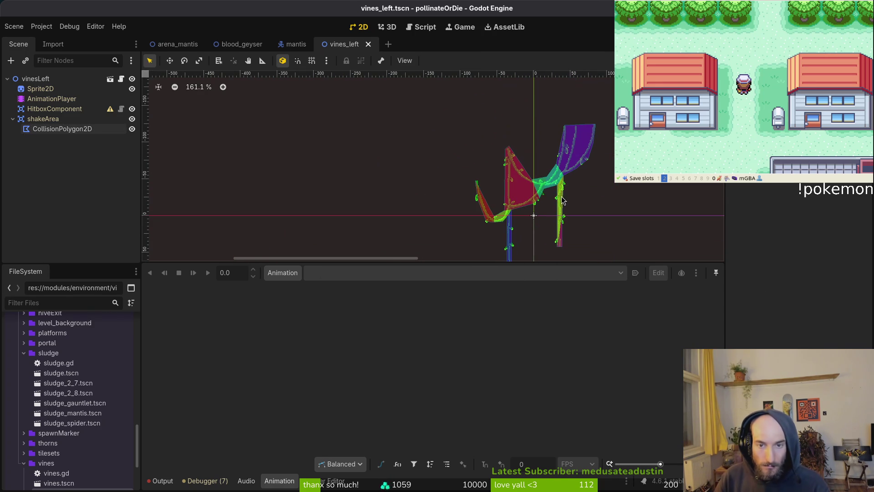
pyautogui.scroll(-3, 518, 98)
pyautogui.hscroll(4, 479, 197)
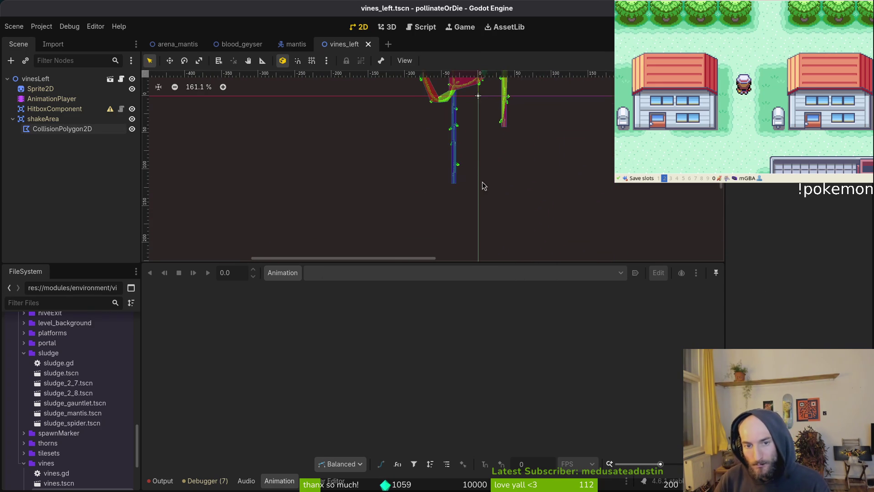
pyautogui.moveTo(459, 270); pyautogui.dragTo(465, 368)
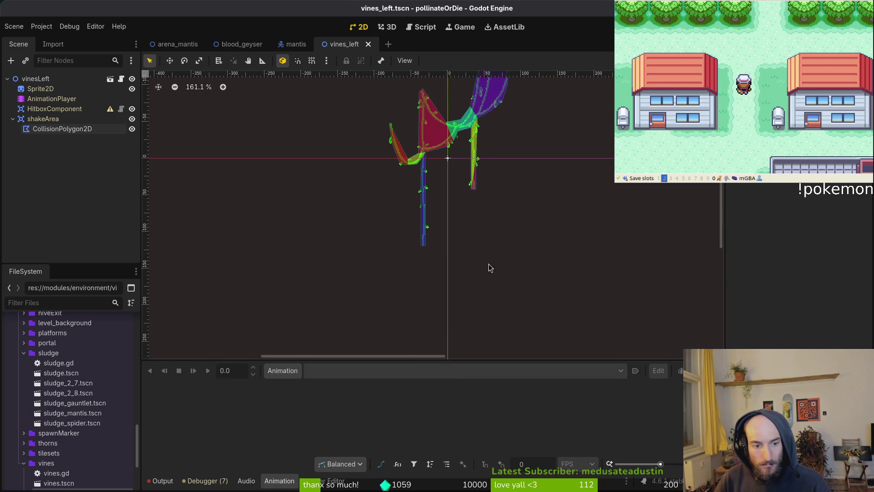
pyautogui.scroll(5, 471, 312)
pyautogui.click(13, 119)
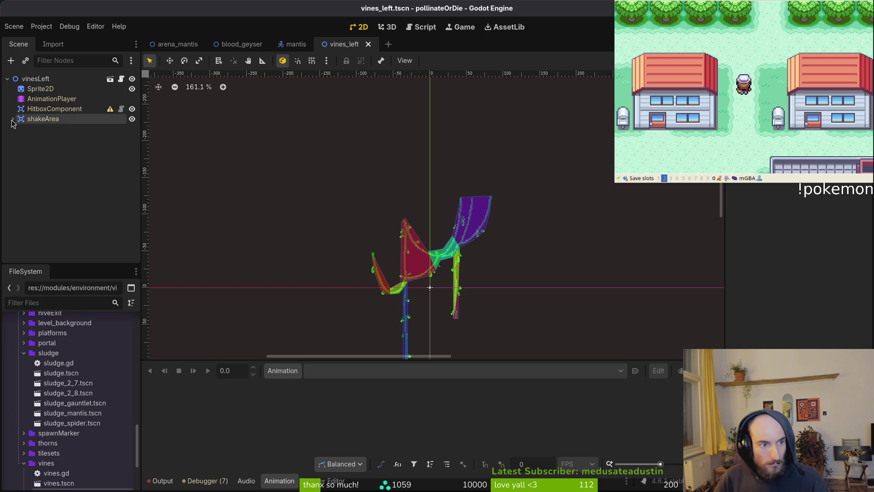
pyautogui.click(45, 79)
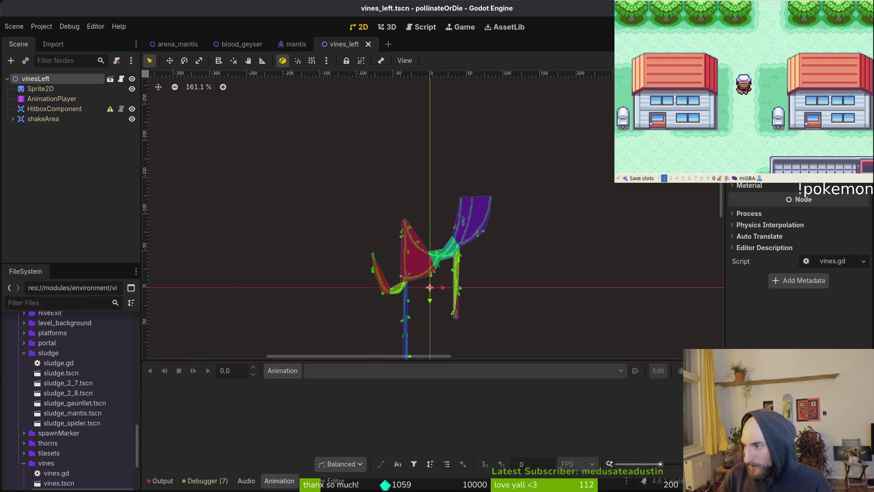
pyautogui.hotkey('alt', 'Tab')
# Step: Open vines.gd through the project file search
pyautogui.hotkey('ctrl', 'p')
pyautogui.write('vines')
pyautogui.press('Return')
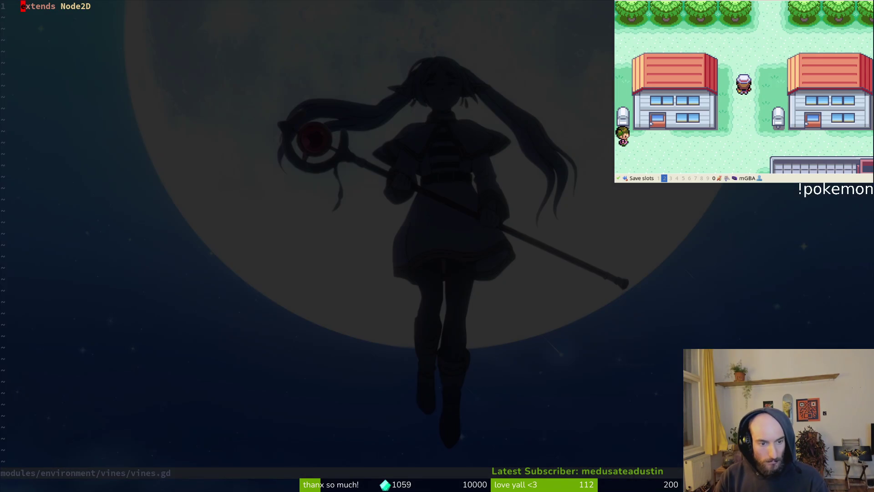
pyautogui.write('oclas')
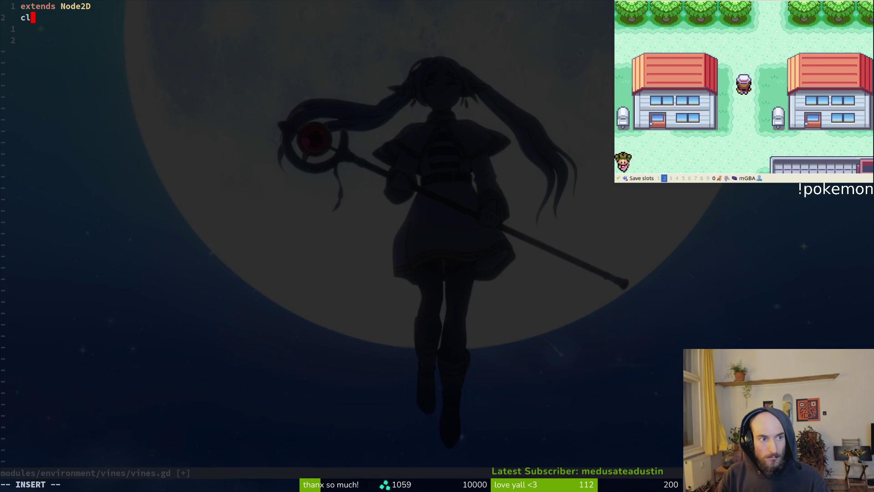
pyautogui.write('s_name Vines')
pyautogui.press('Return')
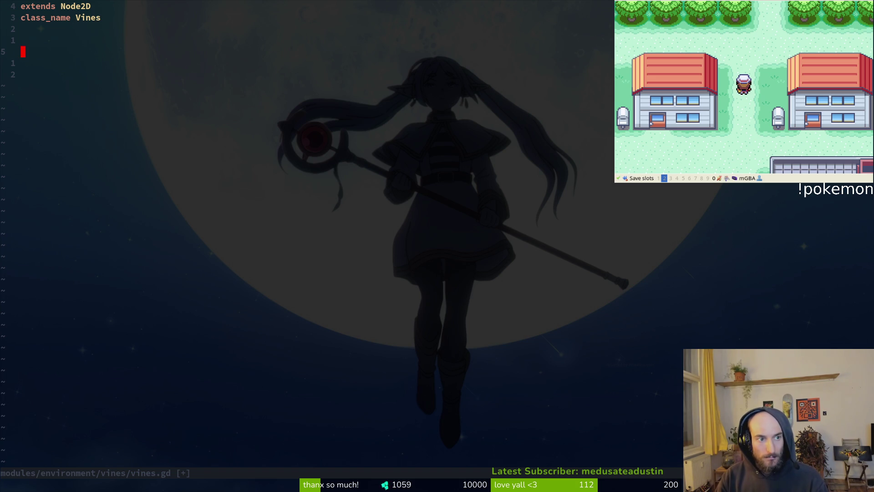
pyautogui.write('@onready var ')
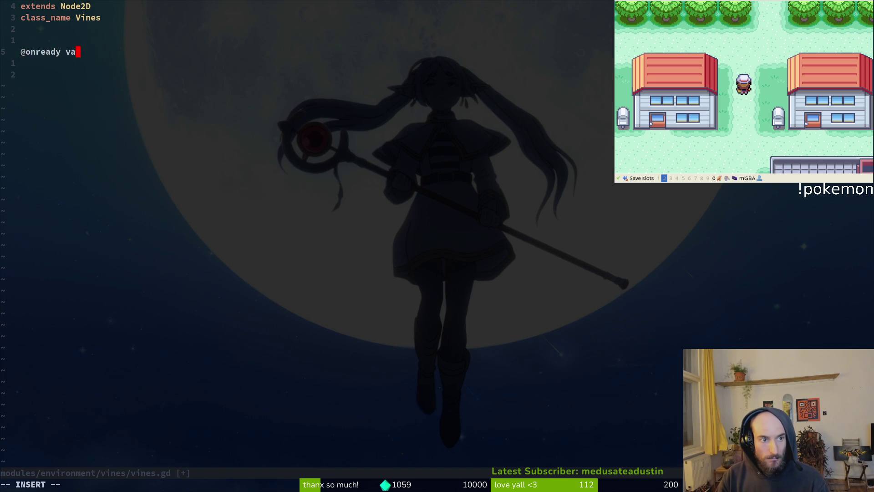
pyautogui.write('shake')
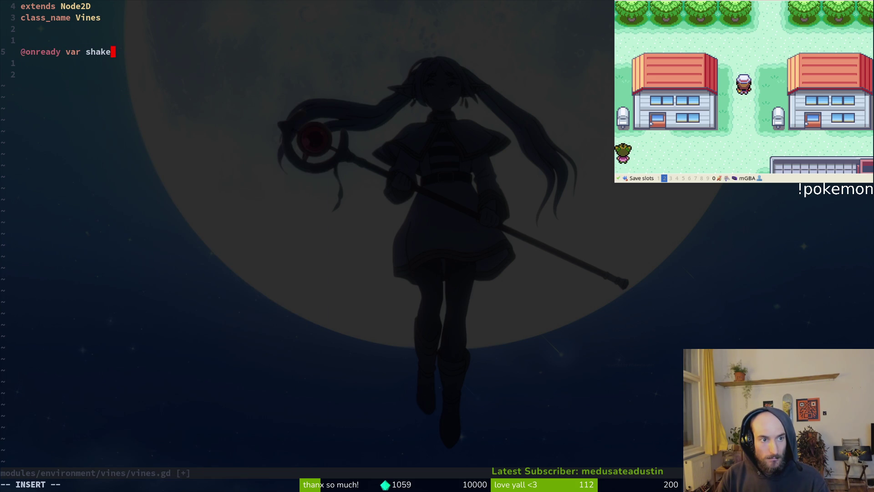
pyautogui.write('area: a')
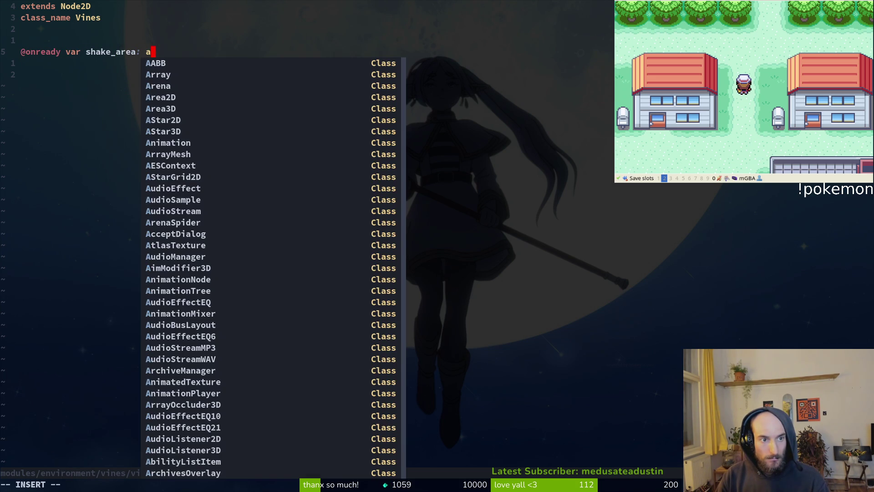
pyautogui.write('re')
pyautogui.press('Tab')
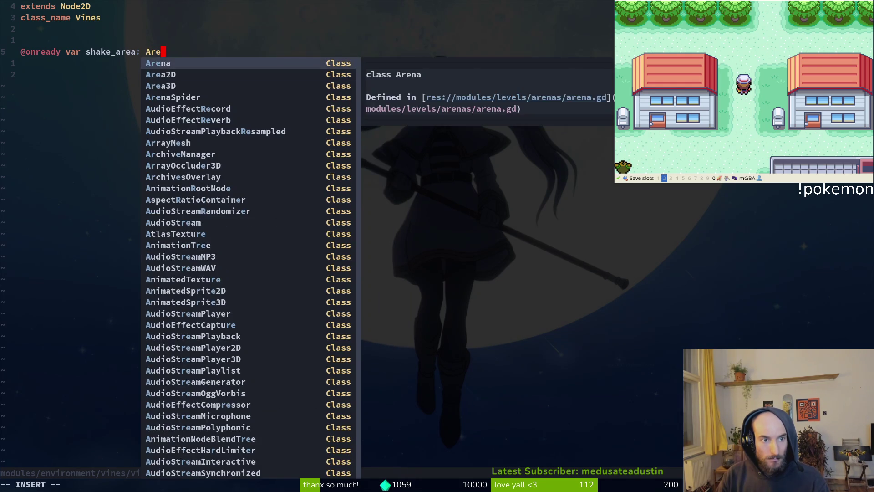
pyautogui.press('Tab')
pyautogui.press('Return')
pyautogui.write('= $')
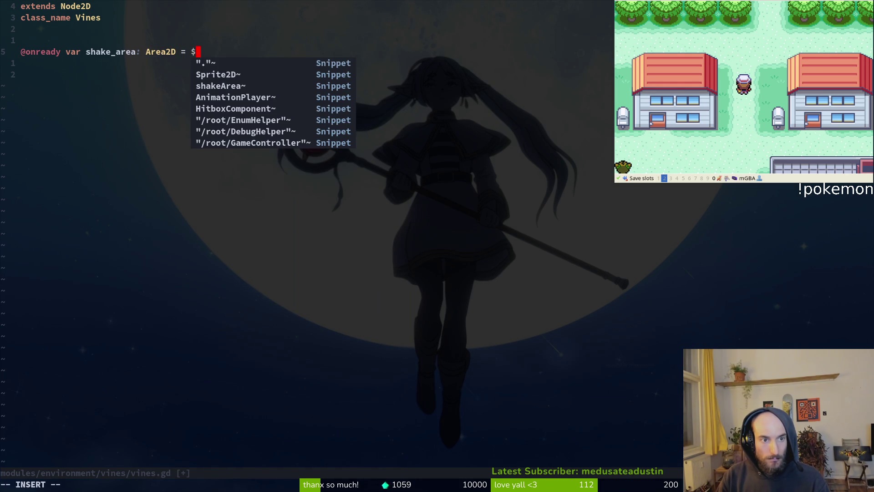
pyautogui.press('Tab')
pyautogui.press('Tab')
pyautogui.press('Tab')
pyautogui.press('Return')
pyautogui.press('Escape')
pyautogui.write(':w')
pyautogui.press('Return')
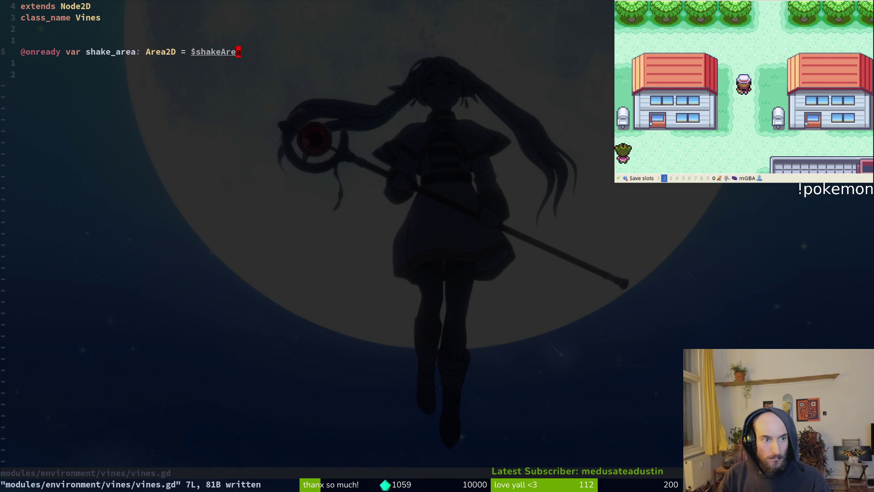
pyautogui.press('y')
pyautogui.press('y')
# Step: Duplicate the shake_area variable line and rename the copy, then save
pyautogui.press('p')
pyautogui.press('w')
pyautogui.press('c')
pyautogui.press('i')
pyautogui.press('w')
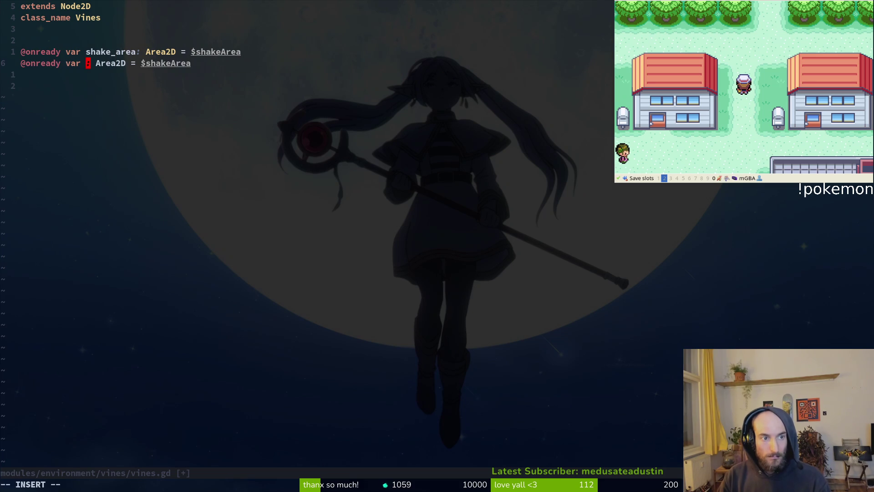
pyautogui.press('Escape')
pyautogui.write('uea_collision')
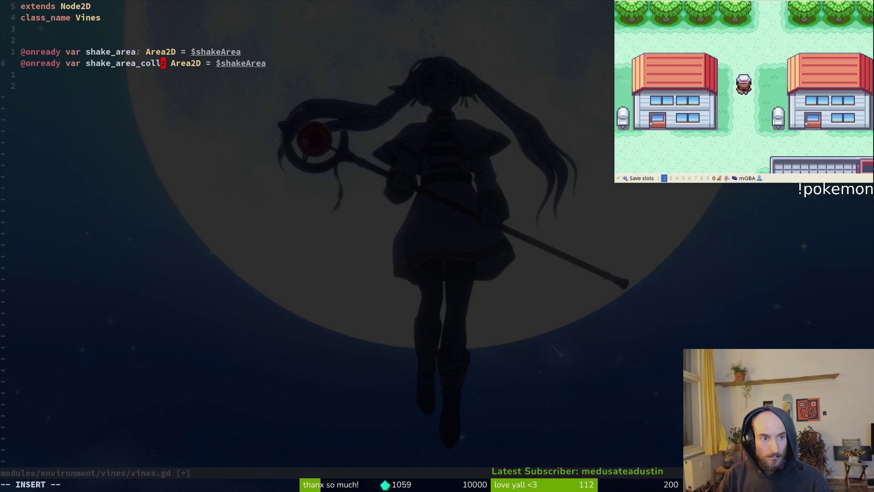
pyautogui.press('Escape')
pyautogui.write(':w')
pyautogui.press('Return')
# Step: Give the duplicated variable type CollisionShape2D and start its path under shakeArea/
pyautogui.write('ciw')
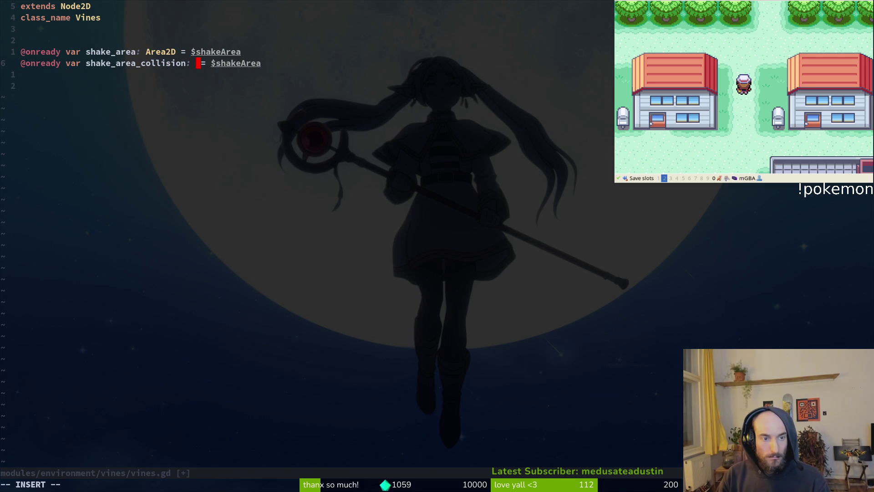
pyautogui.write('Colsa')
pyautogui.press('Return')
pyautogui.press('Escape')
pyautogui.write(':w')
pyautogui.press('Return')
pyautogui.write('A')
pyautogui.write('ol')
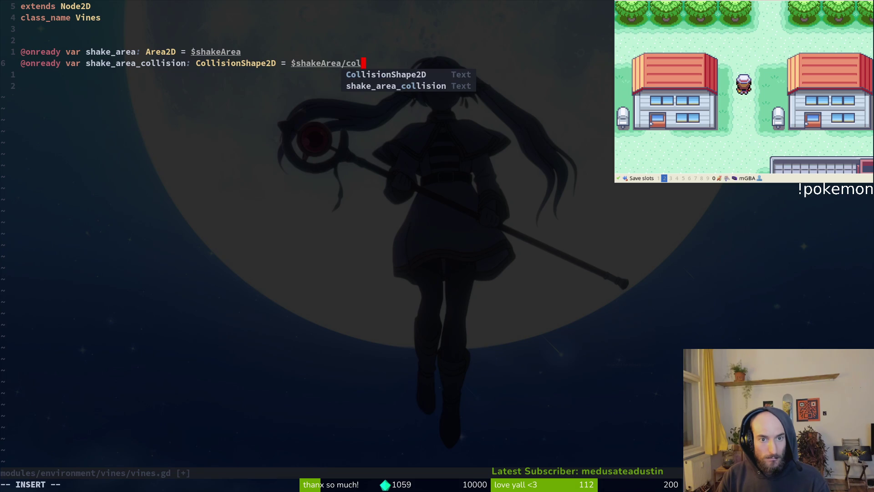
pyautogui.press('BackSpace')
pyautogui.press('BackSpace')
pyautogui.press('BackSpace')
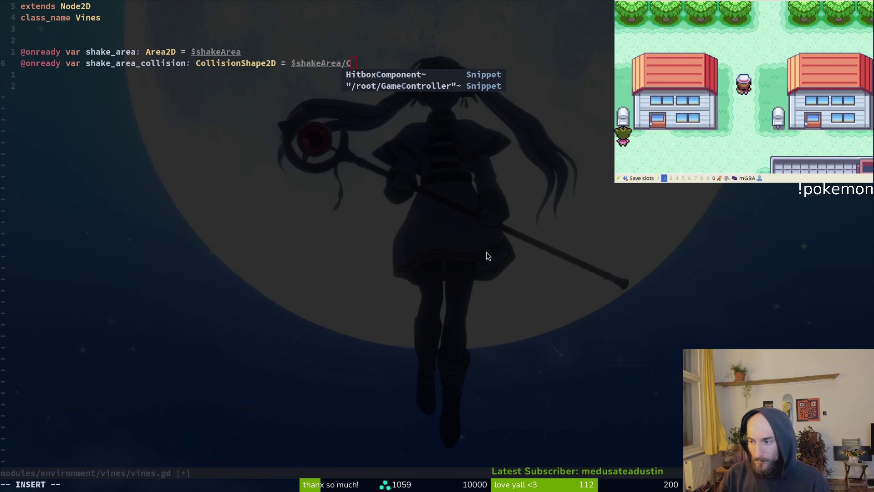
pyautogui.hotkey('alt', 'Tab')
pyautogui.hotkey('alt', 'Tab')
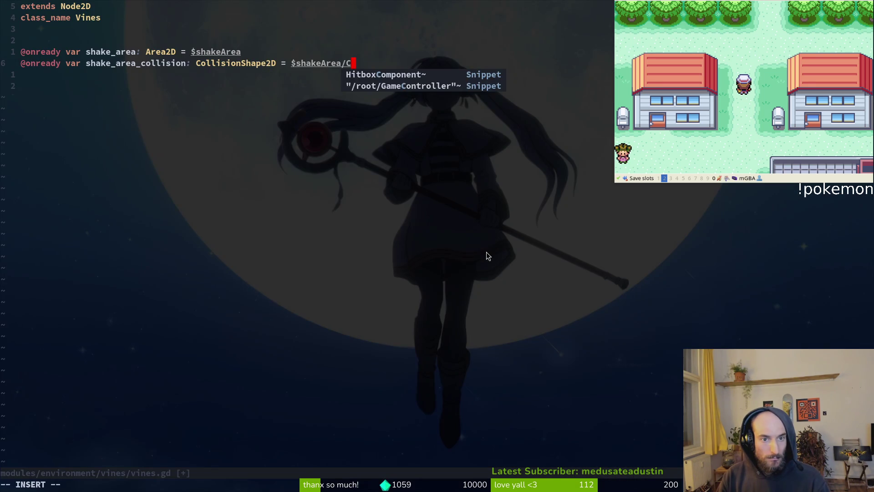
# Step: Undo the half-typed path and delete the shake_area_collision line
pyautogui.press('Escape')
pyautogui.press('u')
pyautogui.hotkey('shift', 'v')
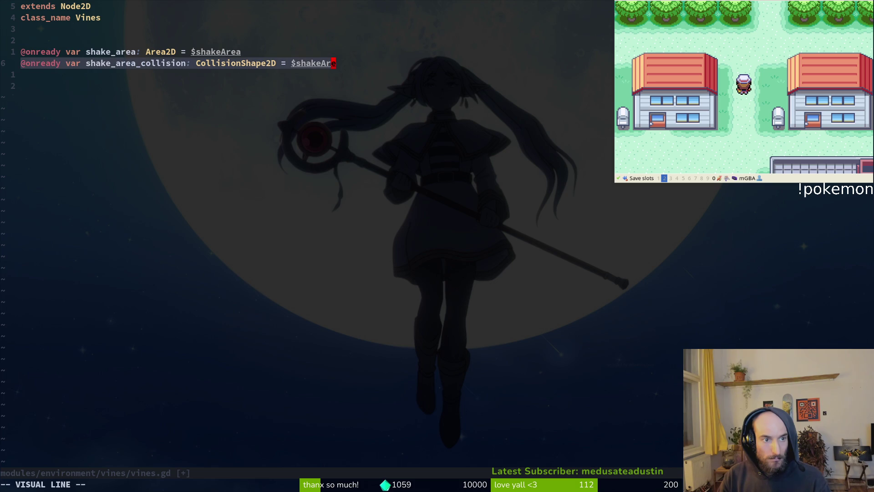
pyautogui.press('d')
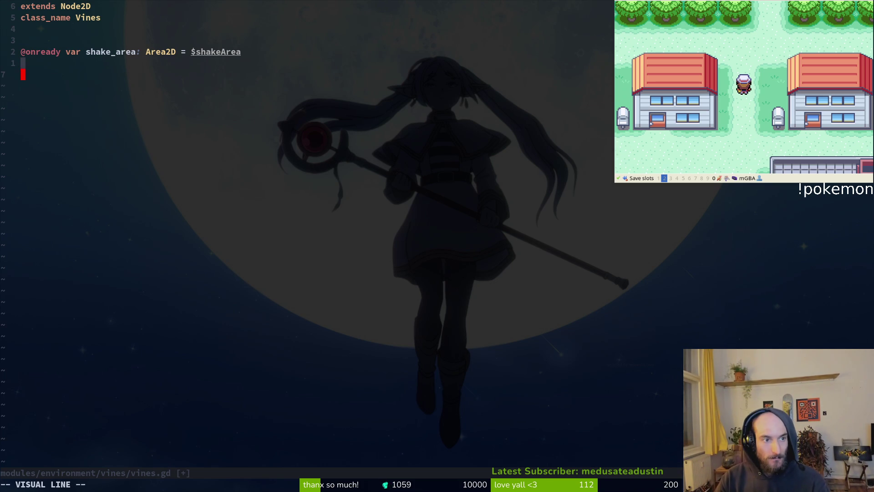
# Step: Add a _ready function that connects shake_area.area_entered to _shake_vines
pyautogui.press('Escape')
pyautogui.press('o')
pyautogui.press('Return')
pyautogui.write('func _re')
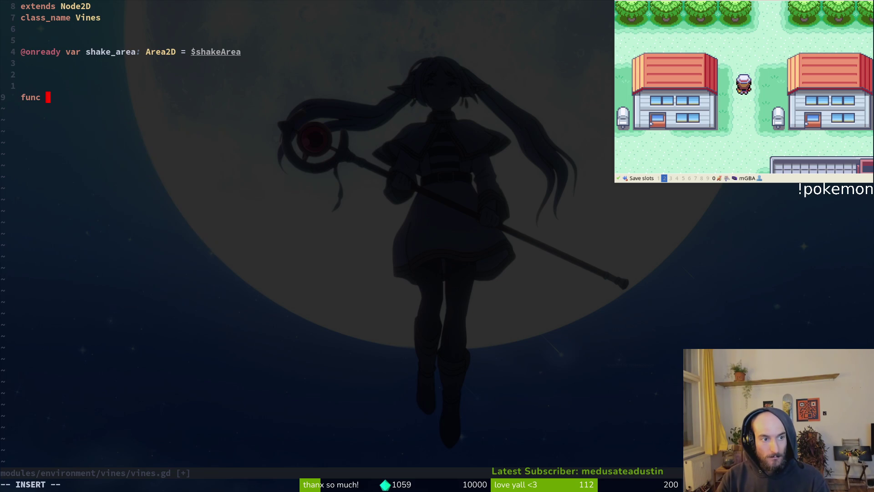
pyautogui.press('Return')
pyautogui.press('Tab')
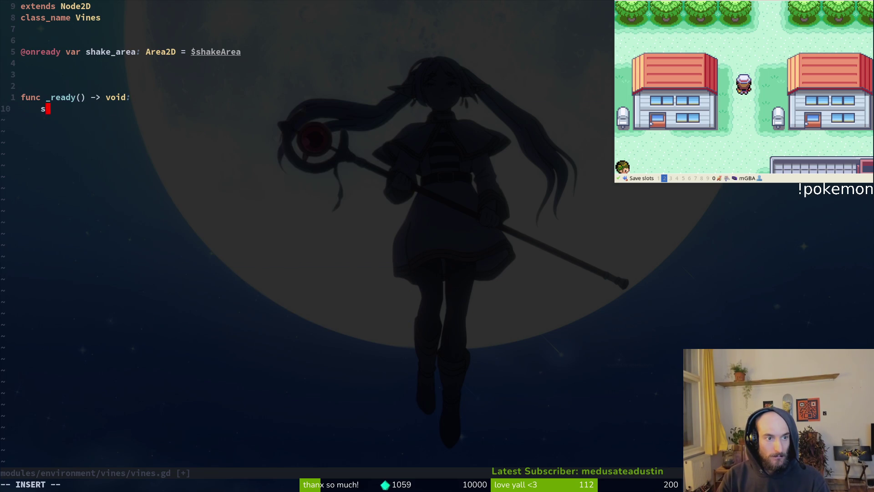
pyautogui.write('shake_area.are')
pyautogui.press('Down')
pyautogui.press('Return')
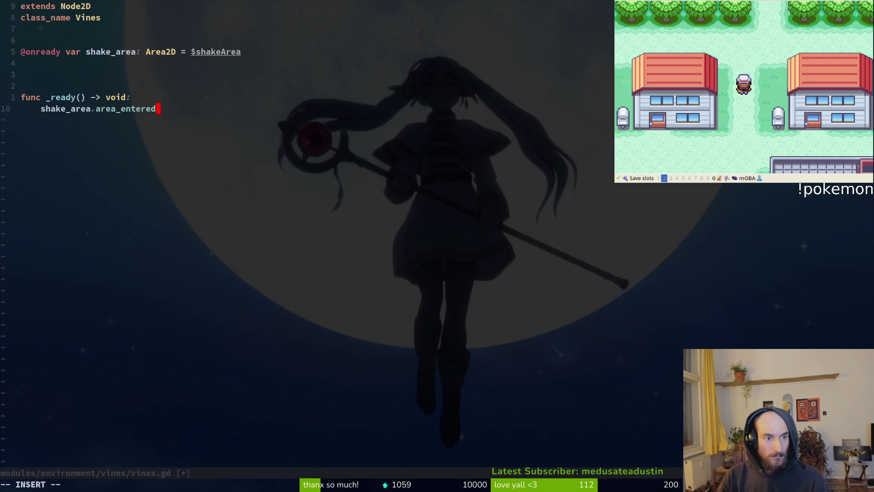
pyautogui.write('.c')
pyautogui.press('Return')
pyautogui.write('_shae')
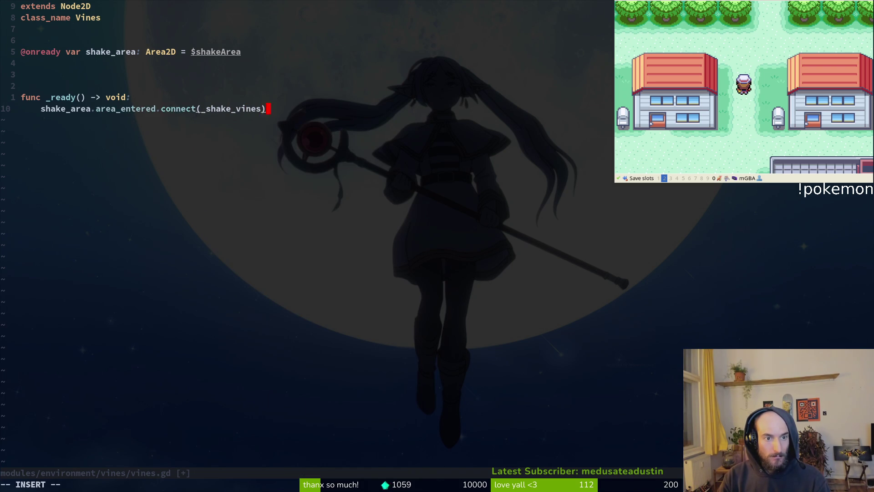
# Step: Duplicate the connect line for area_exited and save the script with :w
pyautogui.press('Escape')
pyautogui.hotkey('shift', 'v')
pyautogui.press('y')
pyautogui.press('p')
pyautogui.press('w')
pyautogui.press('w')
pyautogui.write('lcwre')
pyautogui.press('Down')
pyautogui.press('Return')
pyautogui.press('Escape')
pyautogui.write(':w')
pyautogui.press('Return')
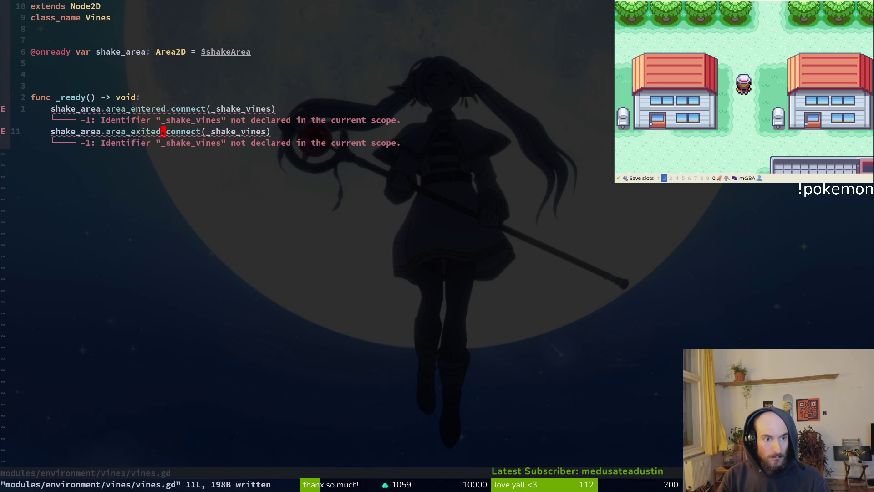
# Step: Start a new _shake_vines function with an area parameter below _ready
pyautogui.press('v')
pyautogui.press('e')
pyautogui.press('Escape')
pyautogui.press('o')
pyautogui.press('Return')
pyautogui.press('Return')
pyautogui.write('func _shake_vine')
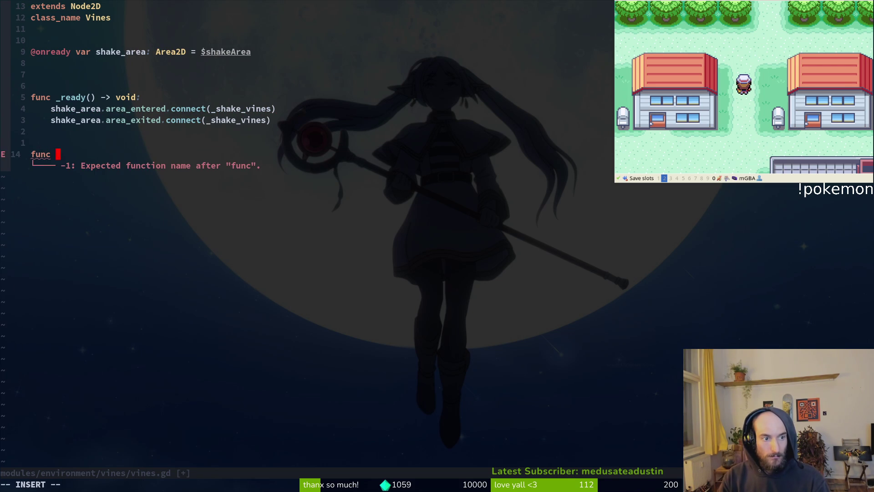
pyautogui.write('ake_vines(')
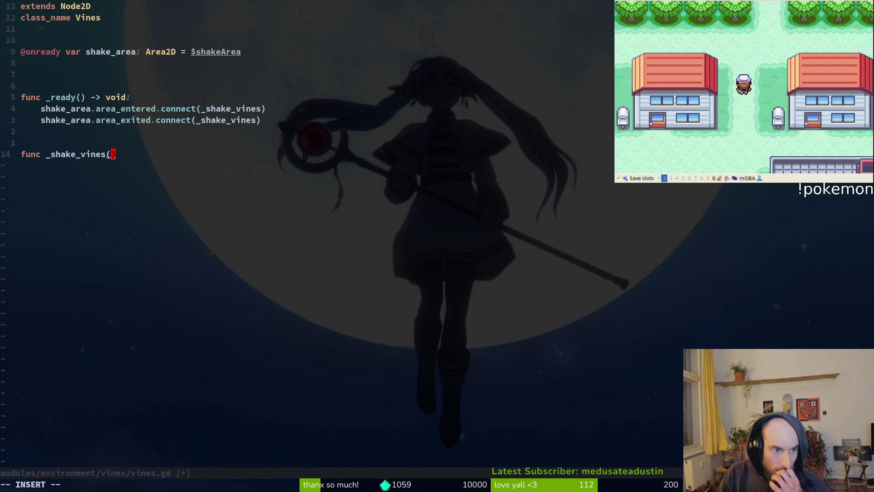
pyautogui.write('area')
pyautogui.press('BackSpace')
pyautogui.press('BackSpace')
pyautogui.press('BackSpace')
pyautogui.write('ar')
pyautogui.press('BackSpace')
pyautogui.press('BackSpace')
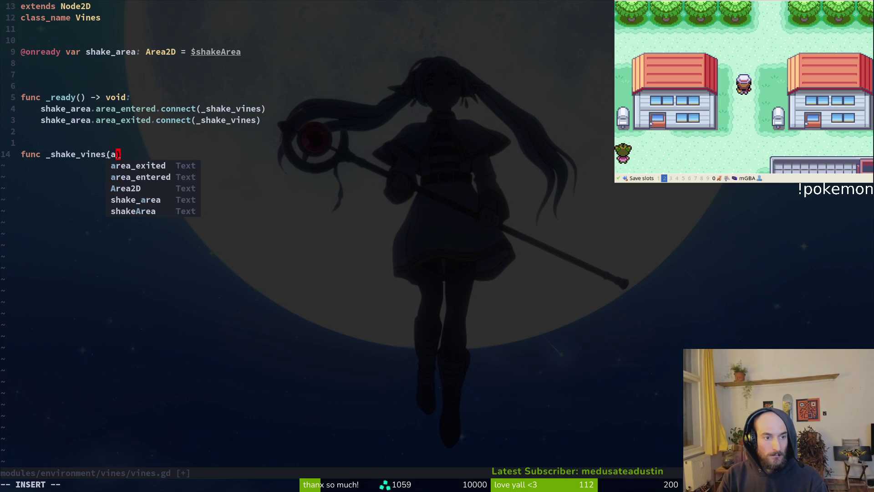
pyautogui.write('area: A')
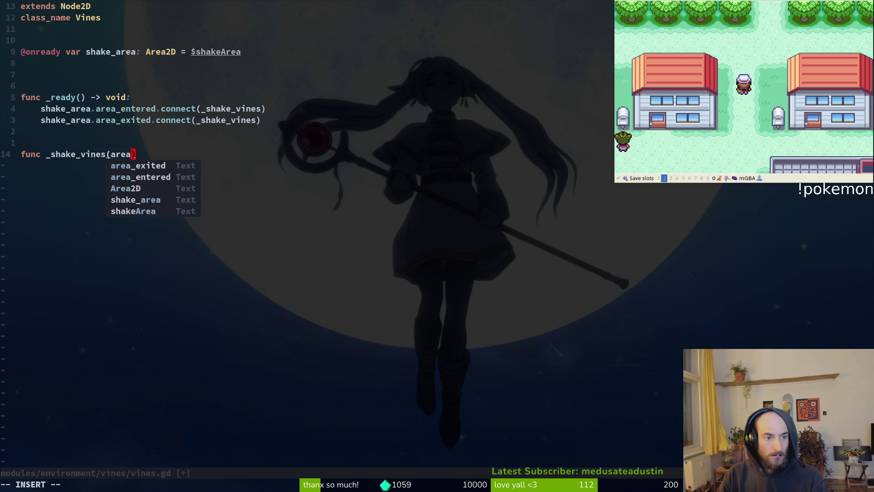
# Step: Complete the signature as _shake_vines(area: Area2D) -> void
pyautogui.hotkey('ctrl', 'n')
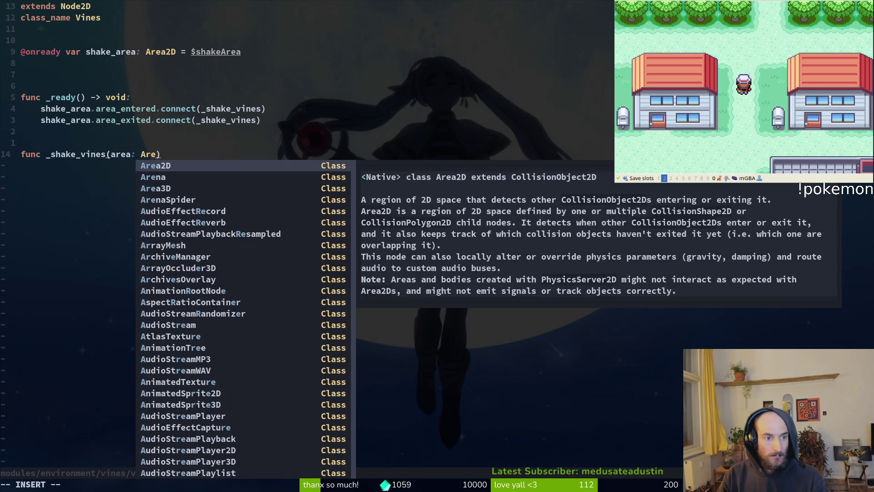
pyautogui.hotkey('ctrl', 'y')
pyautogui.press('Escape')
pyautogui.write('a2Dl')
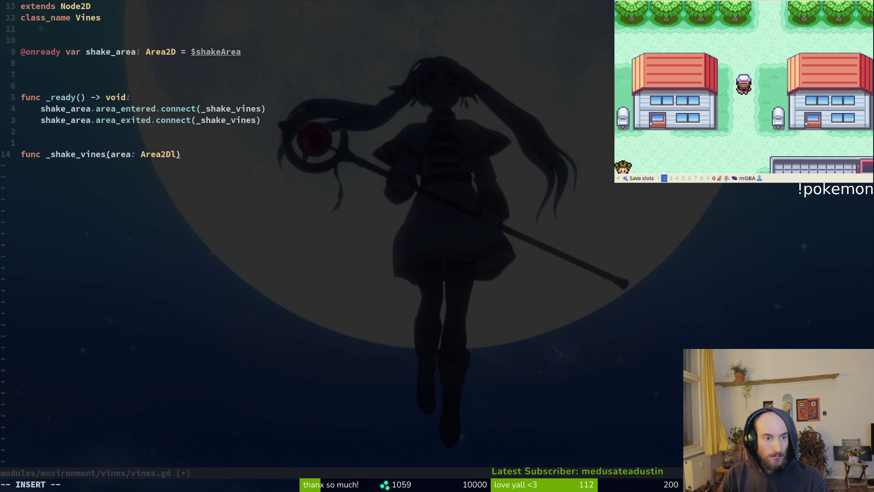
pyautogui.press('BackSpace')
pyautogui.press('Escape')
pyautogui.write('Area2D) -> void:')
pyautogui.press('Return')
# Step: Make _shake_vines run print_debug(area.name) and save the script
pyautogui.press('Tab')
pyautogui.write('print_debug(area.na')
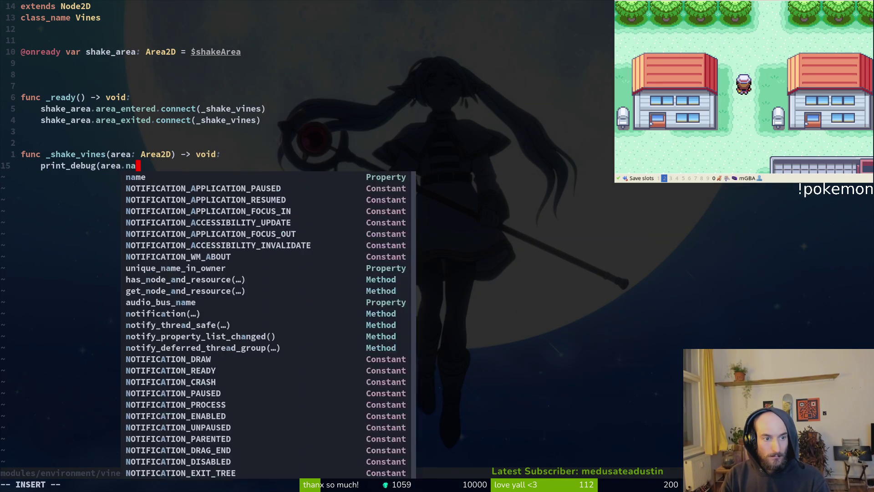
pyautogui.write('me)')
pyautogui.press('Escape')
pyautogui.write(':w')
pyautogui.press('Return')
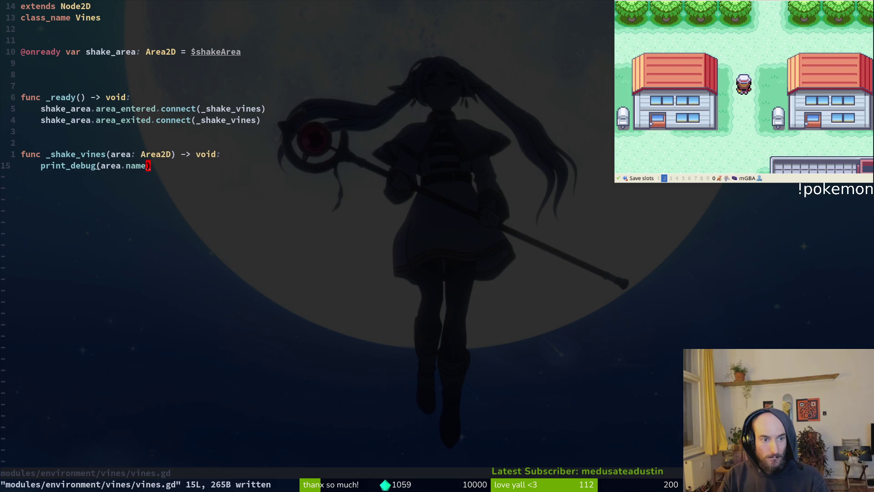
# Step: Duplicate the shake_area declaration line, then go back to Godot
pyautogui.press('o')
pyautogui.press('Escape')
pyautogui.press('k')
pyautogui.press('5')
pyautogui.press('k')
pyautogui.press('5')
pyautogui.press('k')
pyautogui.press('y')
pyautogui.press('y')
pyautogui.press('p')
pyautogui.hotkey('alt', 'Tab')
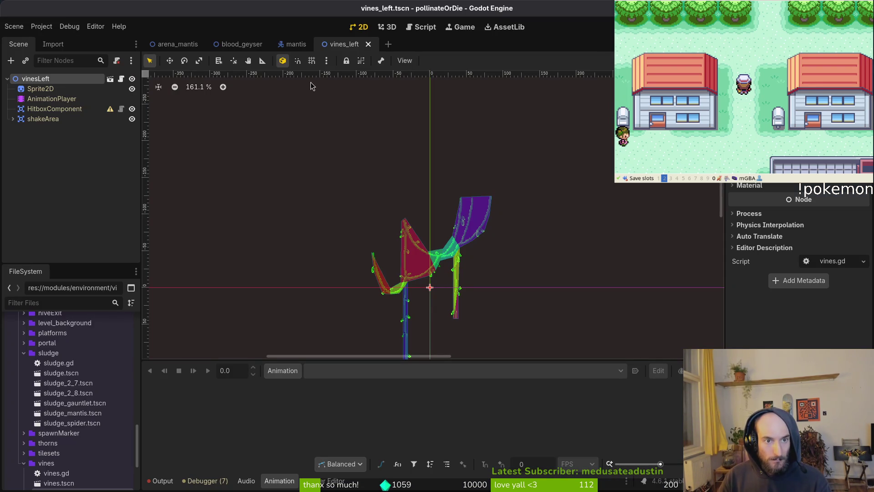
# Step: Select vinesLeft's AnimationPlayer, then quick-open sludge_2_7.tscn in its own tab
pyautogui.click(51, 99)
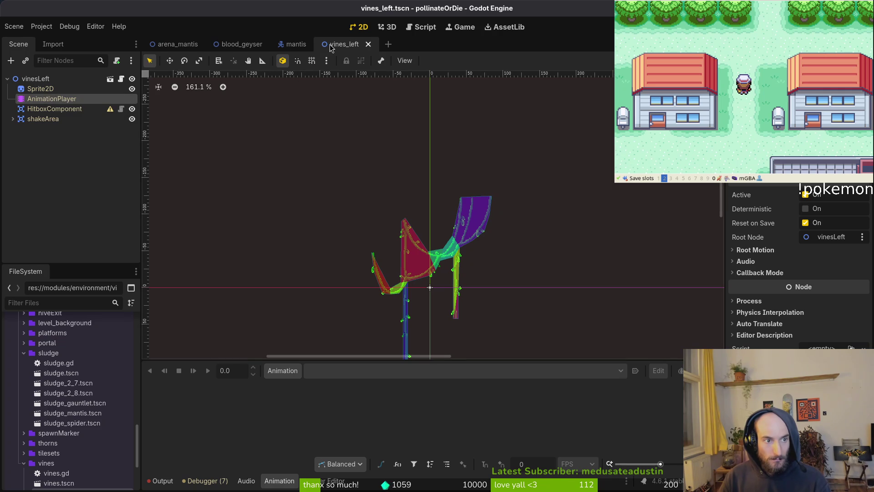
pyautogui.hotkey('shift', 'alt', 'o')
pyautogui.write('vines')
pyautogui.press('Down')
pyautogui.press('Down')
pyautogui.press('Down')
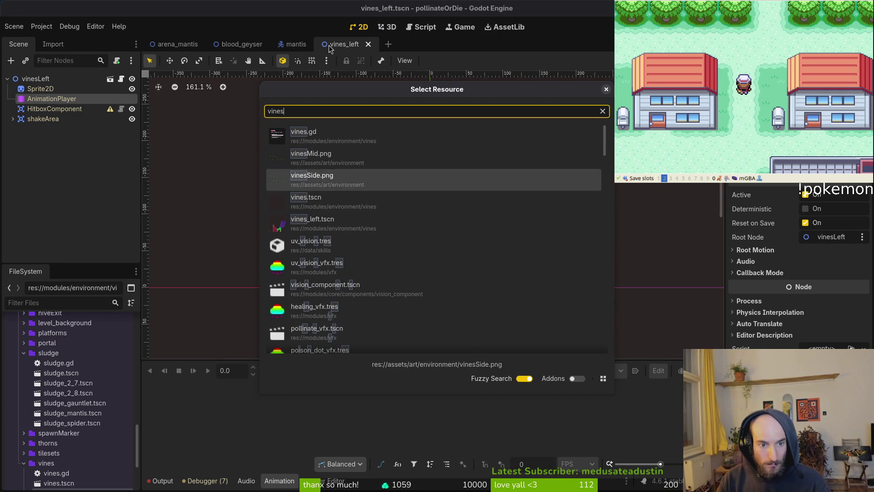
pyautogui.press('Return')
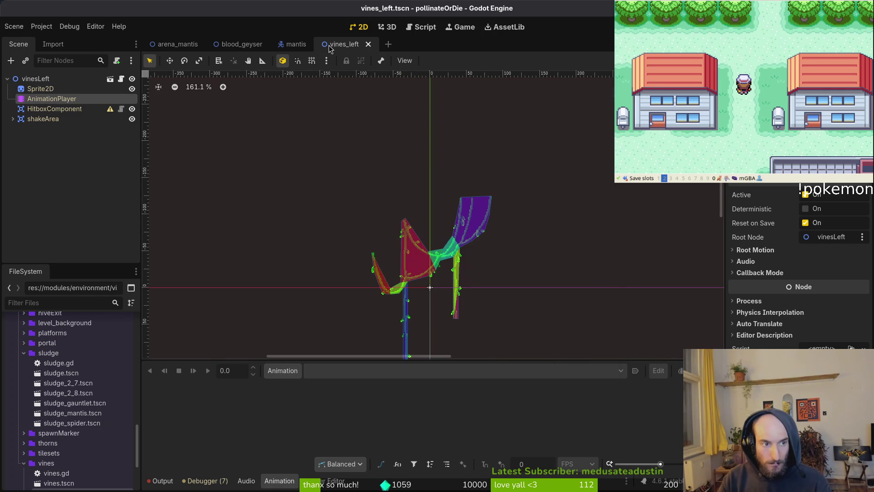
pyautogui.hotkey('ctrl', 'shift', 'o')
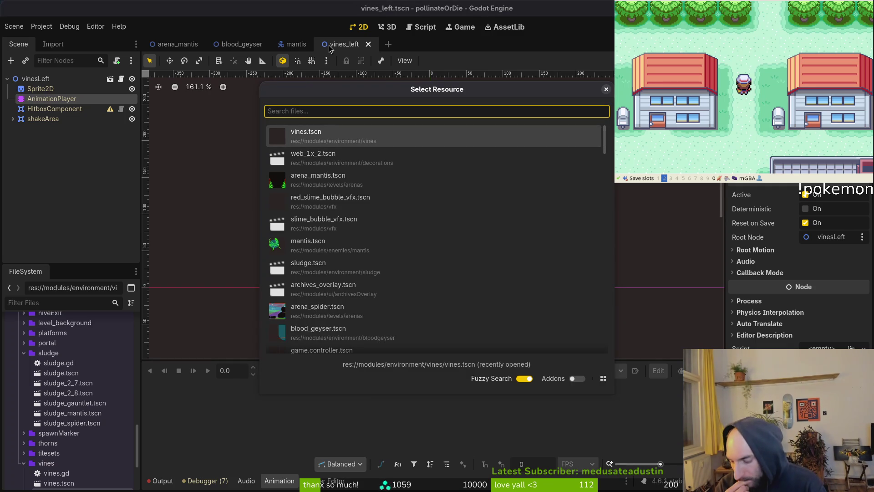
pyautogui.write('sludgets')
pyautogui.press('Down')
pyautogui.press('Down')
pyautogui.press('Down')
pyautogui.press('Down')
pyautogui.press('Return')
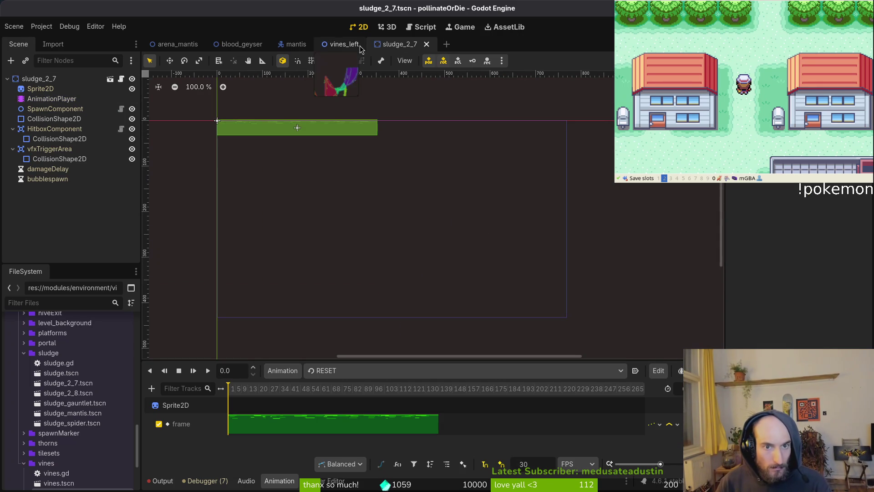
pyautogui.hotkey('ctrl', 'shift', 'o')
# Step: Delete the AnimationPlayer node from vines.tscn and save the scene
pyautogui.write('vinests')
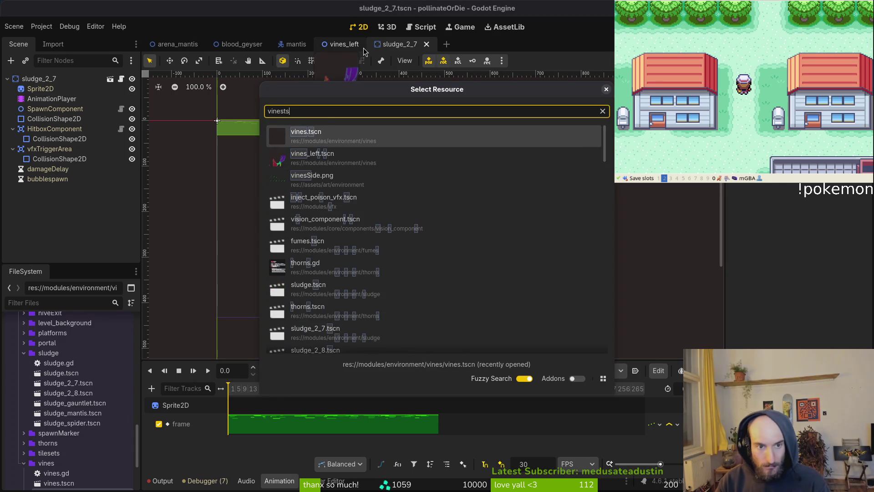
pyautogui.press('Return')
pyautogui.click(65, 100)
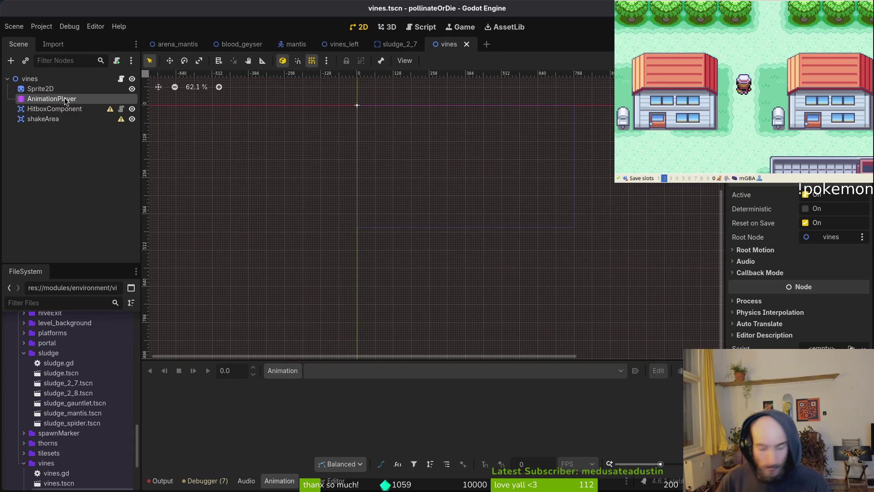
pyautogui.press('Delete')
pyautogui.click(459, 255)
pyautogui.hotkey('ctrl', 's')
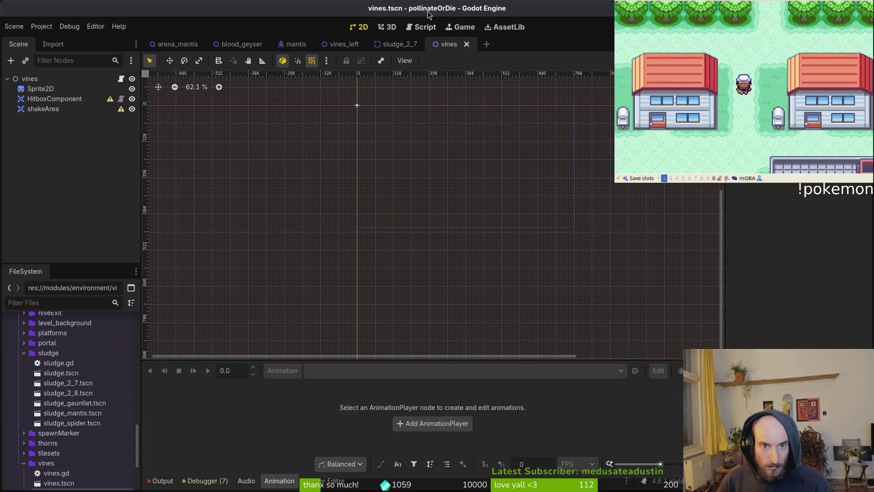
# Step: Give vines_left an AnimationPlayer placed under Sprite2D with a new shake animation
pyautogui.click(392, 45)
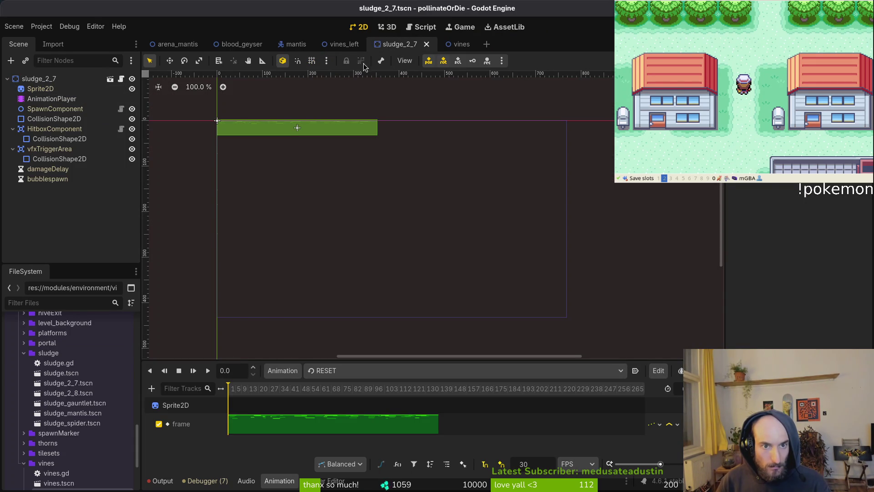
pyautogui.click(341, 44)
pyautogui.hotkey('ctrl', 'a')
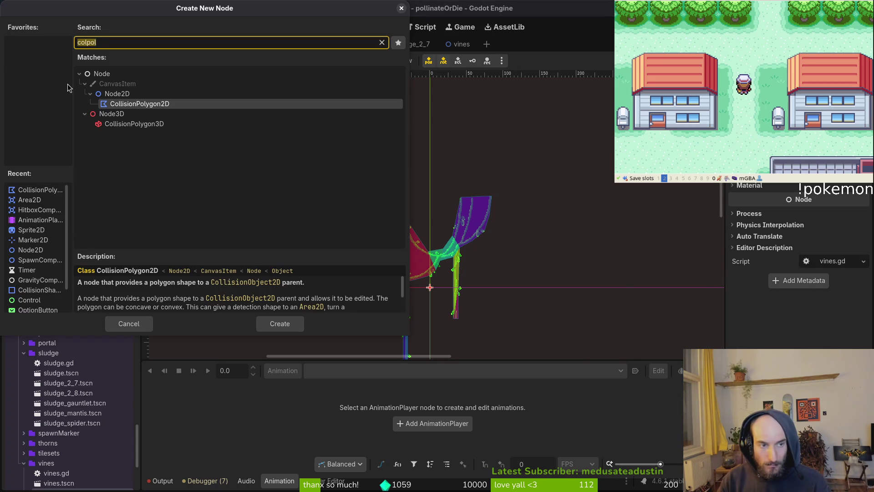
pyautogui.write('animpl')
pyautogui.press('Return')
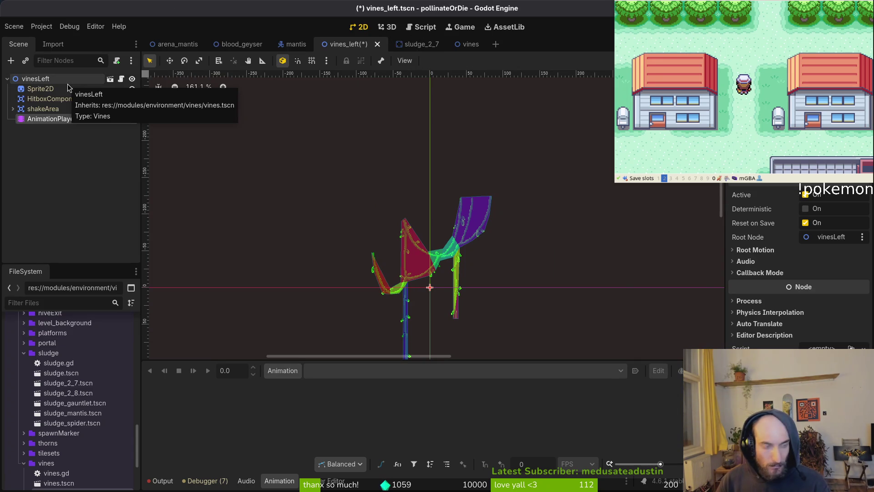
pyautogui.moveTo(39, 119); pyautogui.dragTo(59, 95)
pyautogui.click(283, 370)
pyautogui.click(289, 387)
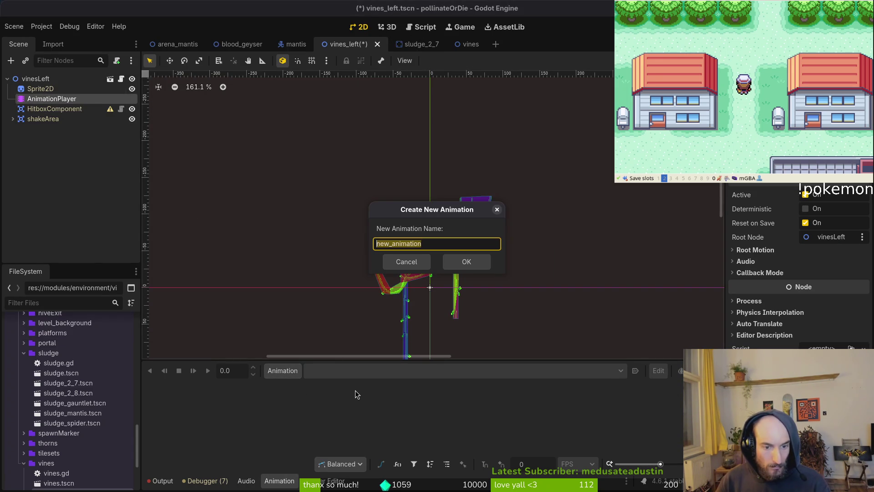
pyautogui.write('sha')
pyautogui.press('Return')
pyautogui.hotkey('alt', 'Tab')
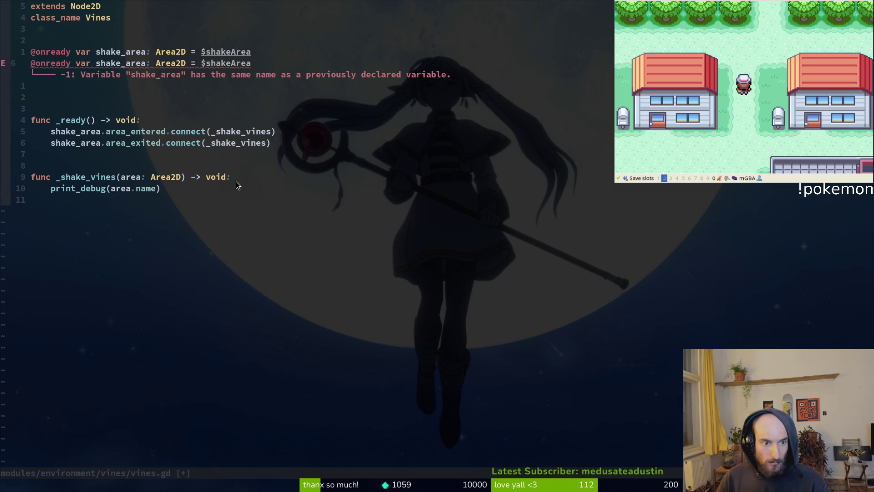
pyautogui.press('G')
pyautogui.write('O')
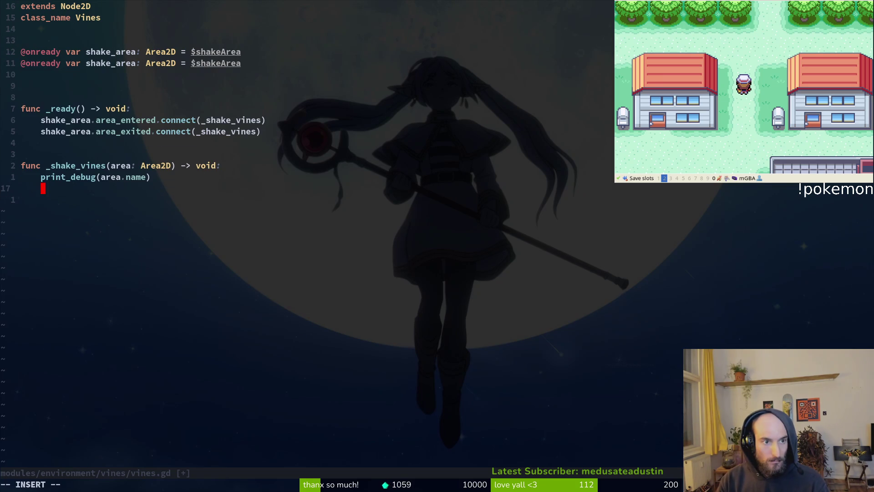
pyautogui.write('anima')
pyautogui.press('Escape')
pyautogui.press('5')
pyautogui.press('k')
pyautogui.press('w')
pyautogui.press('w')
pyautogui.write('dwbbcwexport')
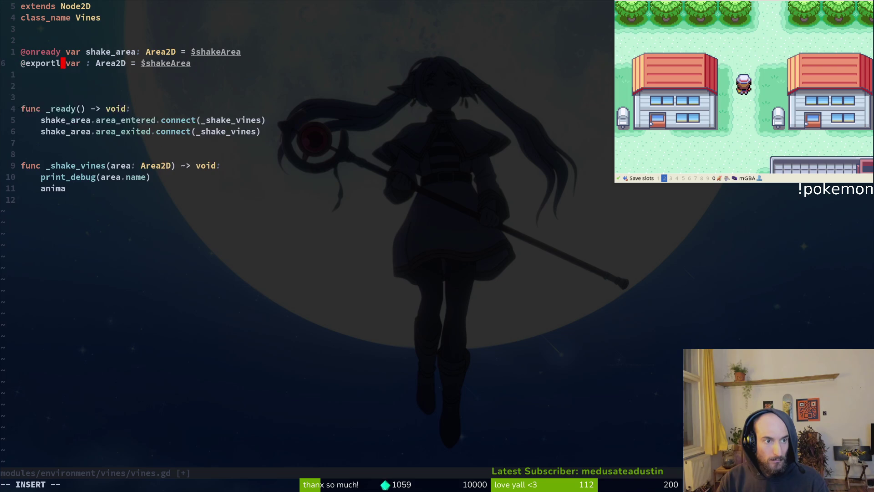
pyautogui.press('Escape')
pyautogui.press('l')
pyautogui.press('l')
pyautogui.press('l')
pyautogui.write('ianimation_player')
pyautogui.press('Escape')
# Step: Type it as AnimationPlayer, remove the leftover = $shakeArea assignment, and save
pyautogui.press('w')
pyautogui.press('w')
pyautogui.write('lcw')
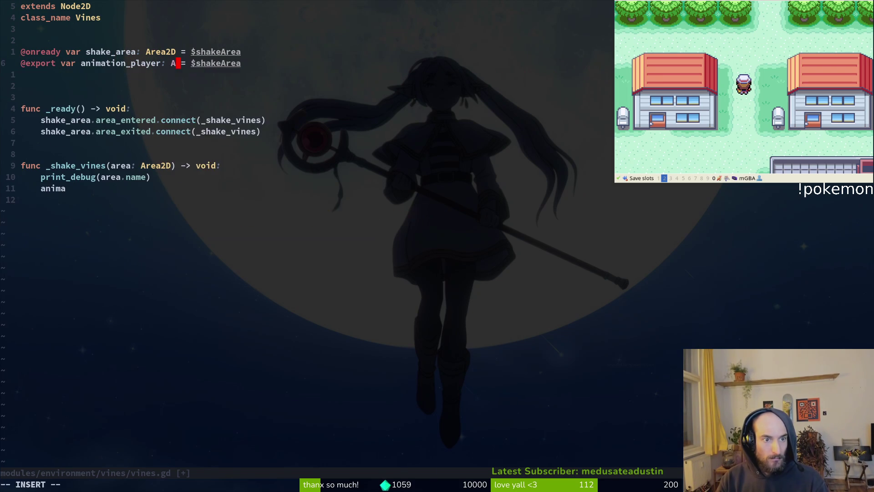
pyautogui.write('nimati')
pyautogui.press('Return')
pyautogui.press('Escape')
pyautogui.press('w')
pyautogui.press('w')
pyautogui.press('b')
pyautogui.press('h')
pyautogui.hotkey('shift', 'c')
pyautogui.press('Escape')
pyautogui.write(':w')
pyautogui.press('Return')
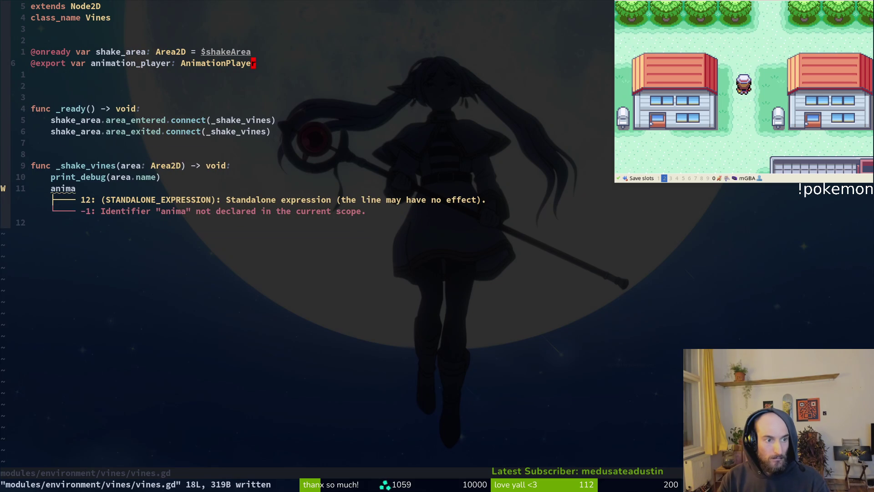
# Step: Make _shake_vines call animation_player.play("shake"), save, and return to Godot
pyautogui.write('kAtion')
pyautogui.press('Return')
pyautogui.write('.play("shake")')
pyautogui.press('Escape')
pyautogui.write(':w')
pyautogui.press('Return')
pyautogui.hotkey('alt', 'Tab')
pyautogui.hotkey('alt', 'Tab')
pyautogui.hotkey('alt', 'Tab')
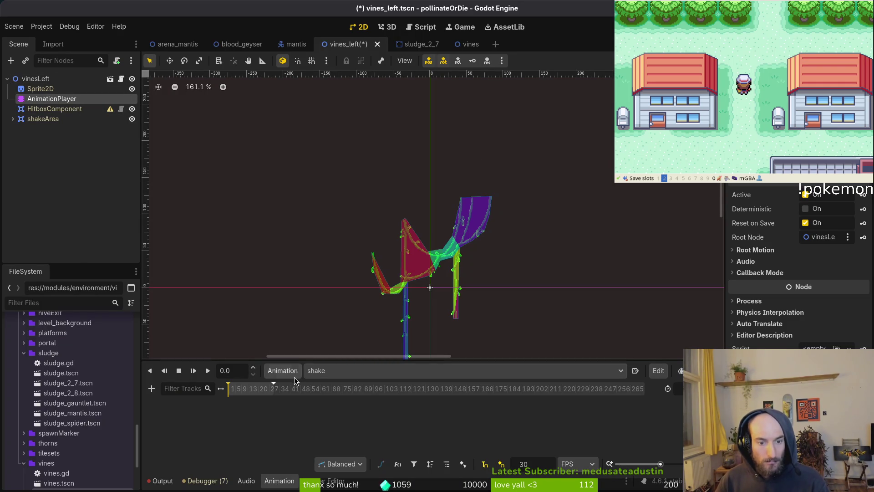
# Step: Set the shake animation to 12 FPS and save the vines_left scene
pyautogui.click(523, 464)
pyautogui.write('12')
pyautogui.press('Return')
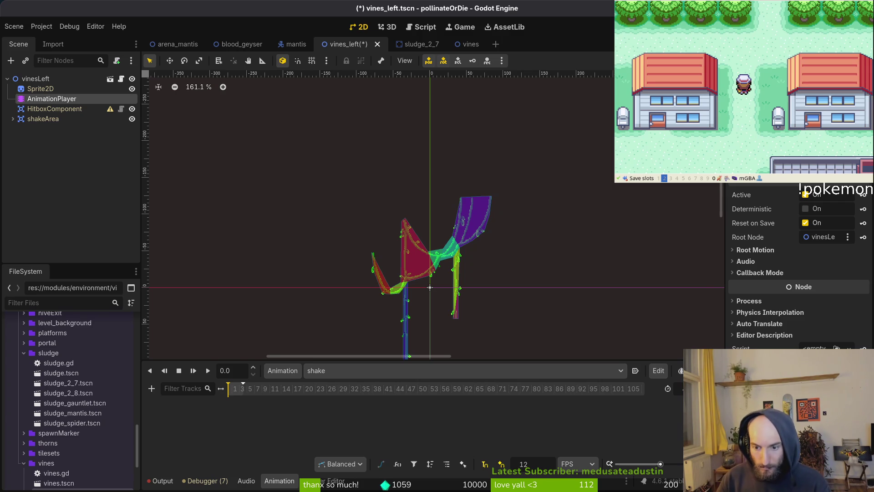
pyautogui.hotkey('ctrl', 's')
# Step: Create a Sprite2D frame track keyed on three successive frames and save
pyautogui.scroll(3, 255, 388)
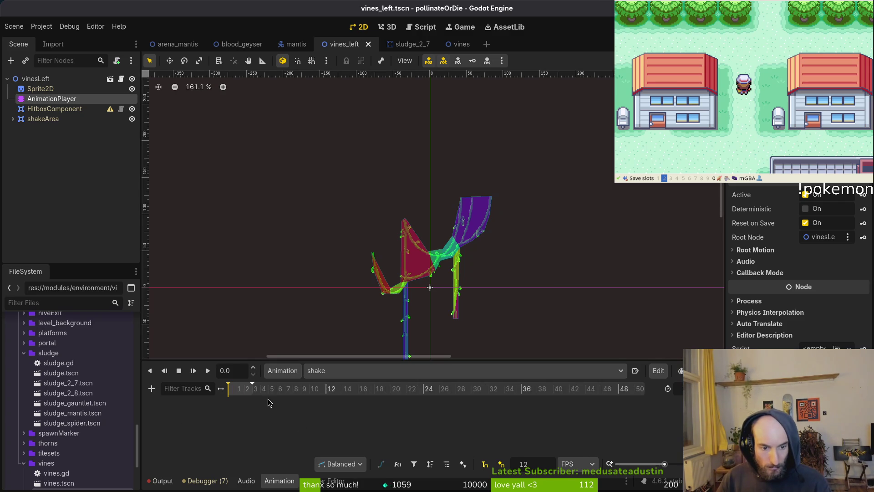
pyautogui.click(47, 90)
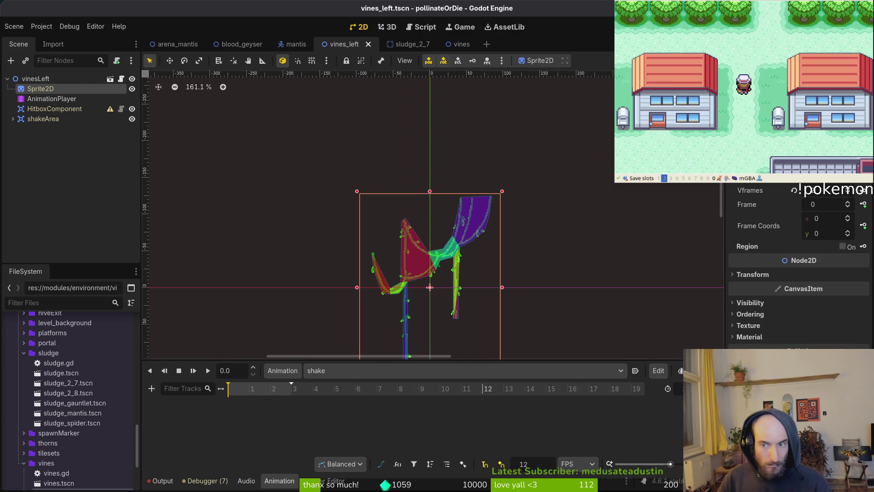
pyautogui.click(863, 204)
pyautogui.click(475, 273)
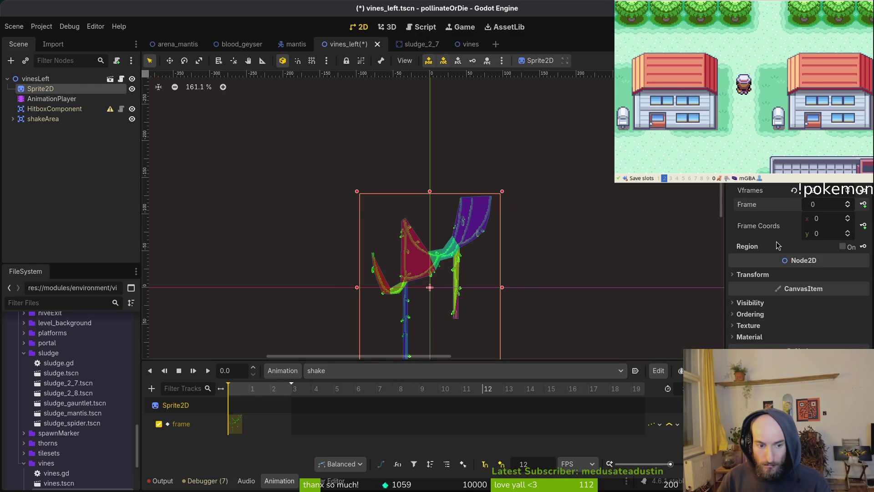
pyautogui.click(253, 389)
pyautogui.click(848, 203)
pyautogui.click(863, 205)
pyautogui.click(863, 205)
pyautogui.hotkey('ctrl', 's')
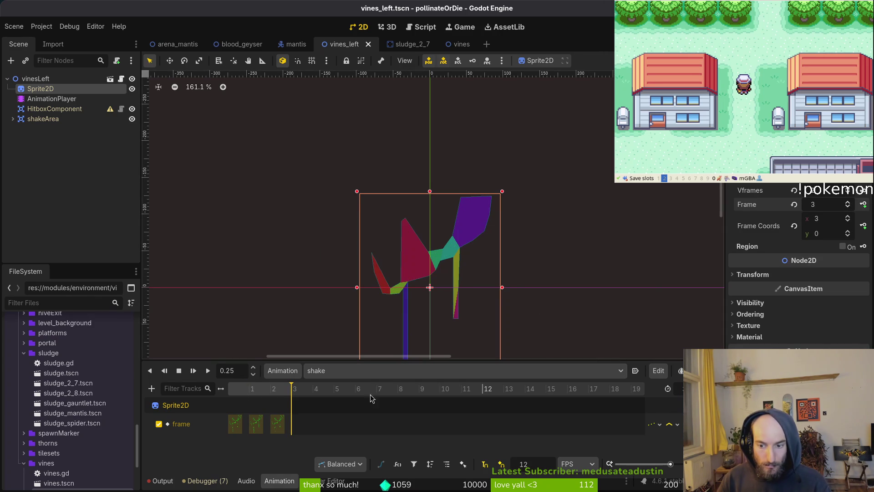
# Step: Play the shake animation to test it, then select the shakeArea node
pyautogui.click(193, 370)
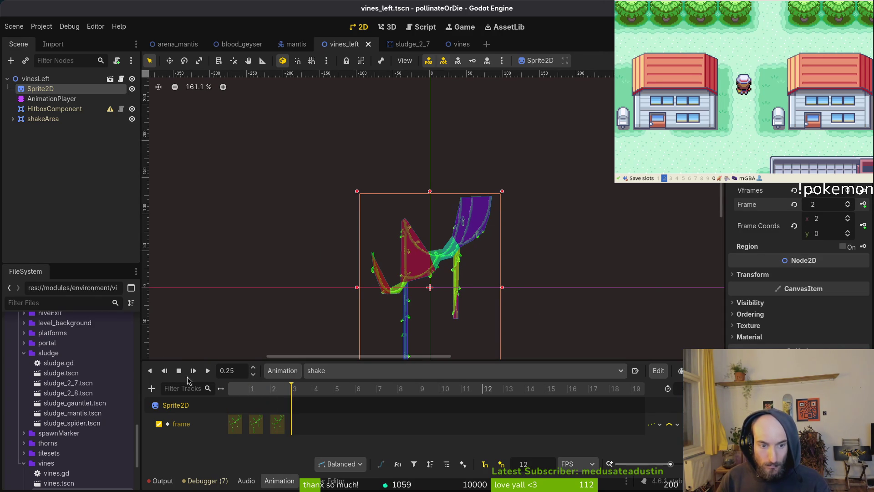
pyautogui.click(179, 370)
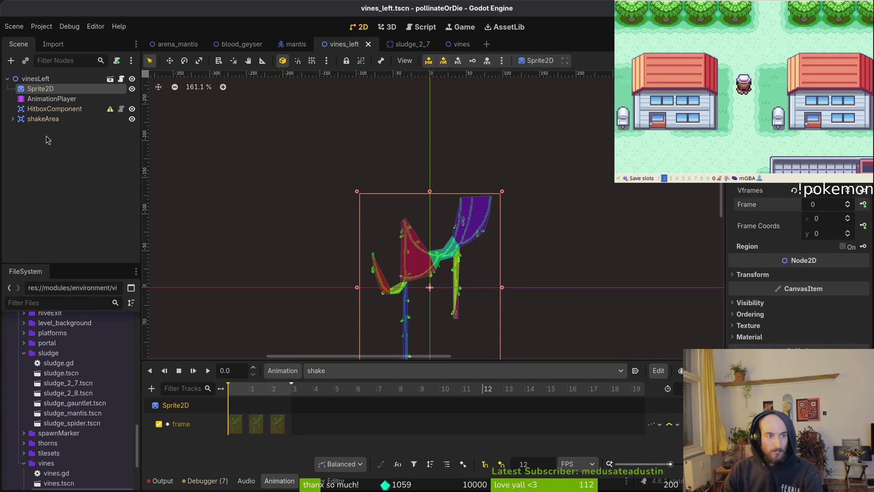
pyautogui.click(45, 120)
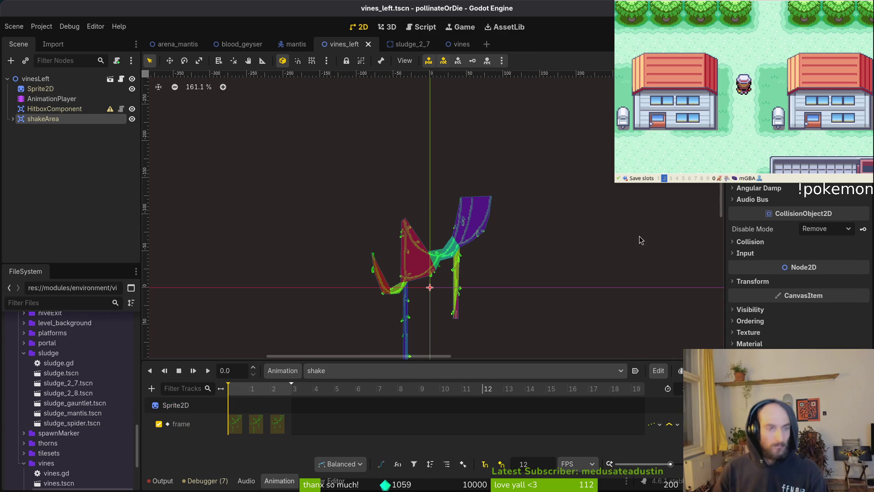
# Step: Toggle a collision mask bit on the vines_left shakeArea and save the scene
pyautogui.click(751, 242)
pyautogui.click(740, 269)
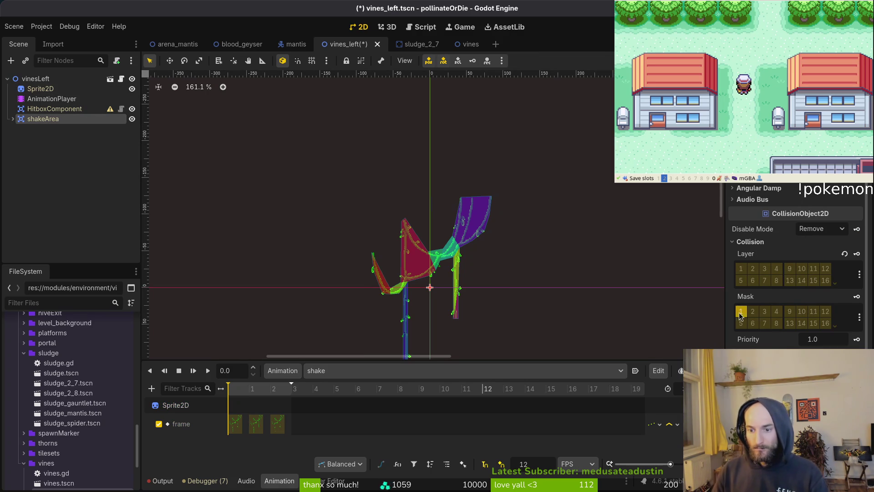
pyautogui.hotkey('ctrl', 's')
pyautogui.click(94, 179)
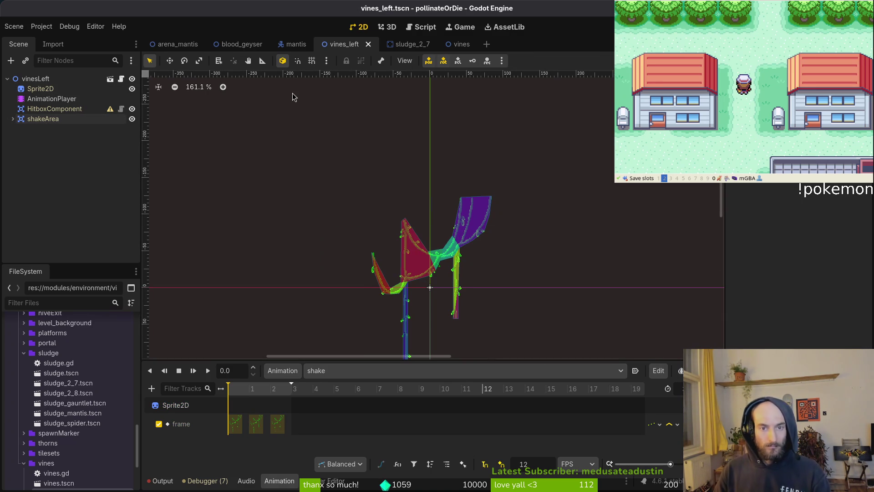
# Step: Quick-open web_1x_2.tscn, review its collision layers and mask, then close it
pyautogui.hotkey('ctrl', 'shift', 'o')
pyautogui.write('webts')
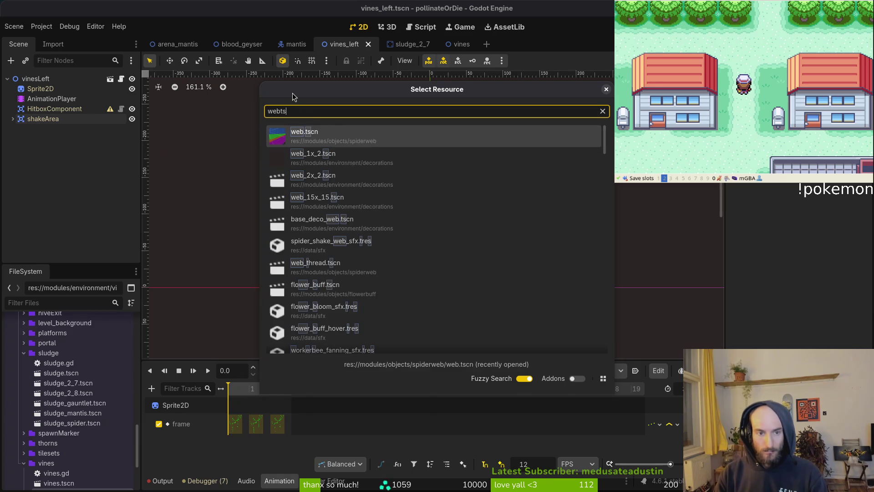
pyautogui.press('Return')
pyautogui.click(750, 242)
pyautogui.click(751, 242)
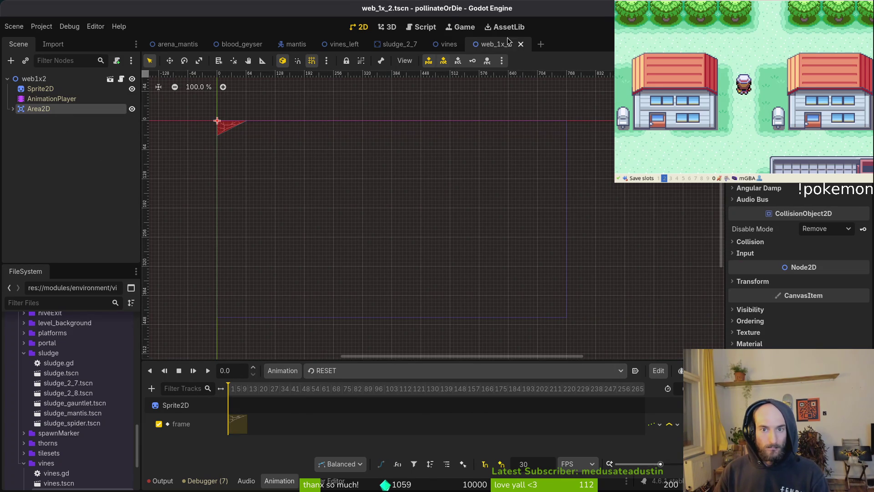
pyautogui.click(520, 43)
# Step: Inspect the vines scene's HitboxComponent properties and save the vines scene
pyautogui.click(53, 99)
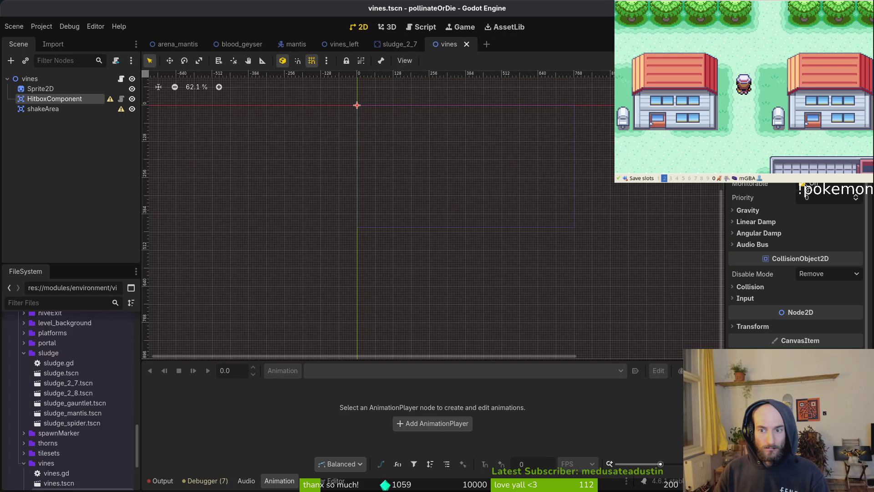
pyautogui.click(807, 183)
pyautogui.scroll(-3, 796, 273)
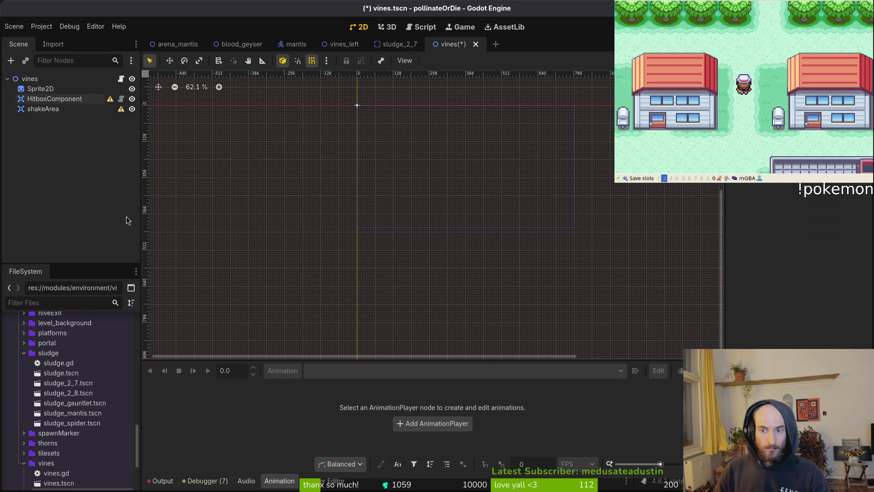
pyautogui.hotkey('ctrl', 's')
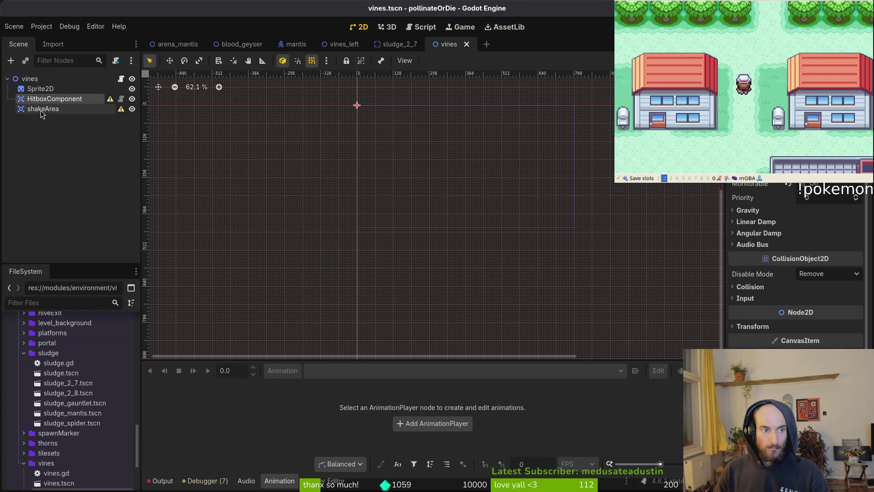
pyautogui.click(41, 153)
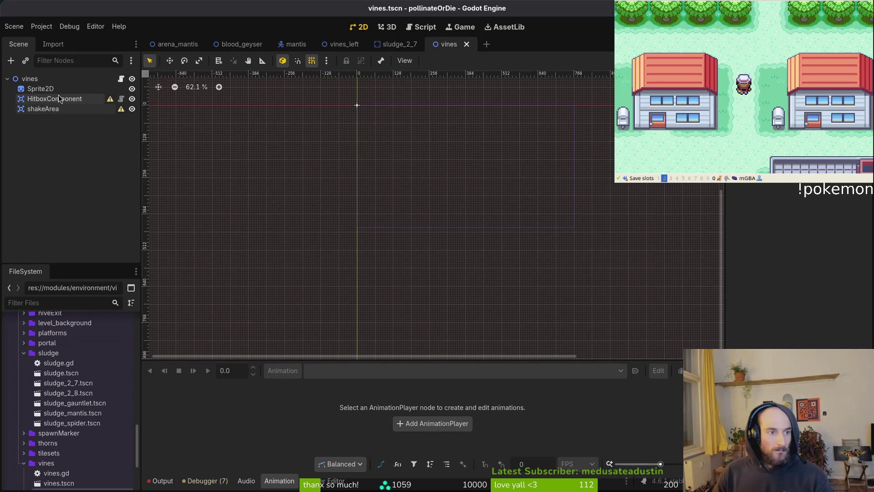
pyautogui.click(345, 44)
# Step: In arena_mantis, select the vinesLeft instance and open its own scene for editing
pyautogui.scroll(-4, 437, 210)
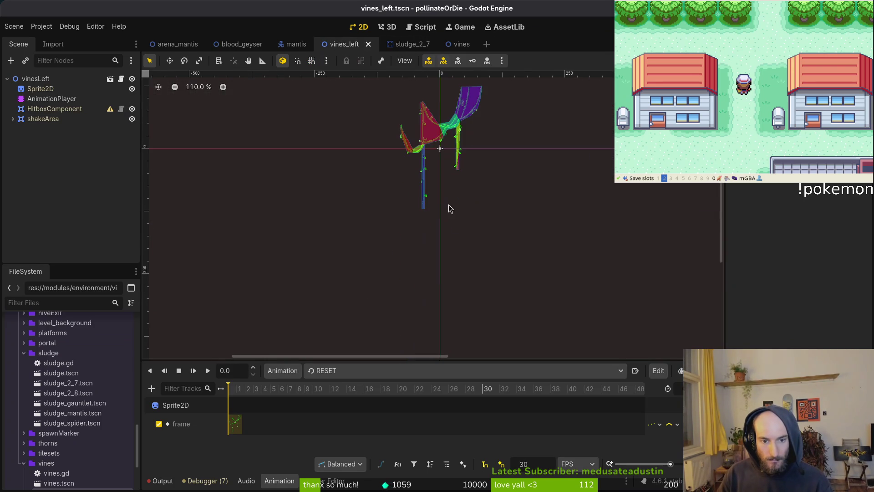
pyautogui.click(173, 44)
pyautogui.click(396, 180)
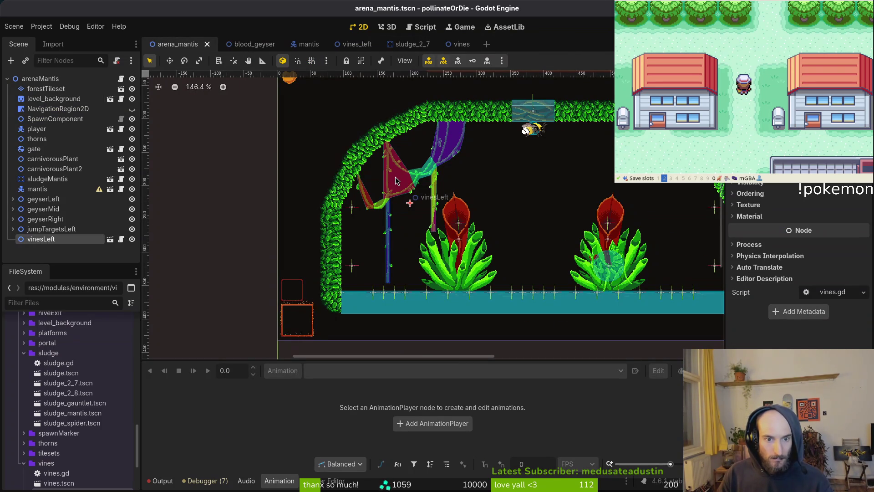
pyautogui.scroll(6, 379, 182)
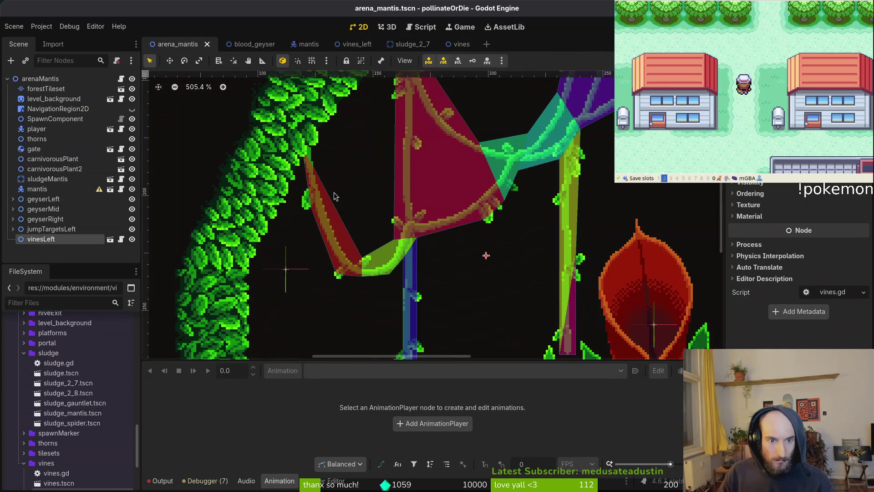
pyautogui.scroll(-3, 353, 188)
pyautogui.doubleClick(350, 146)
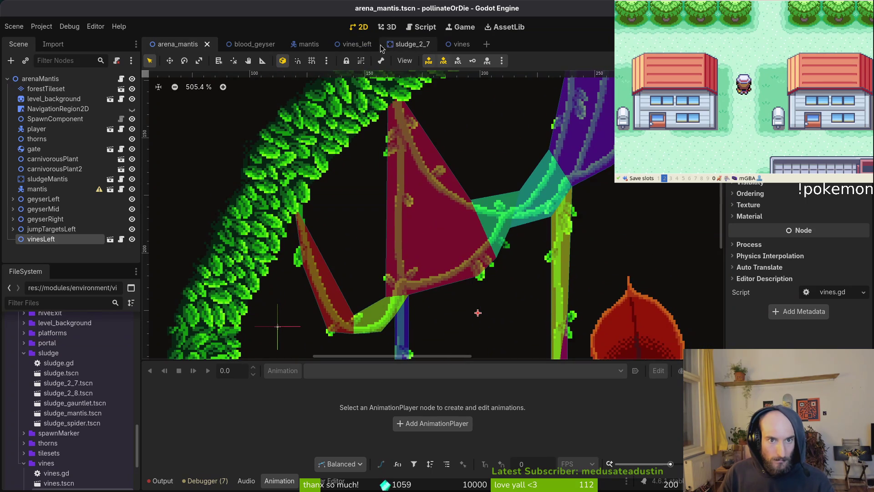
# Step: Add and move shakeArea polygon points along the left vine, save, and run the game
pyautogui.scroll(6, 419, 190)
pyautogui.click(432, 193)
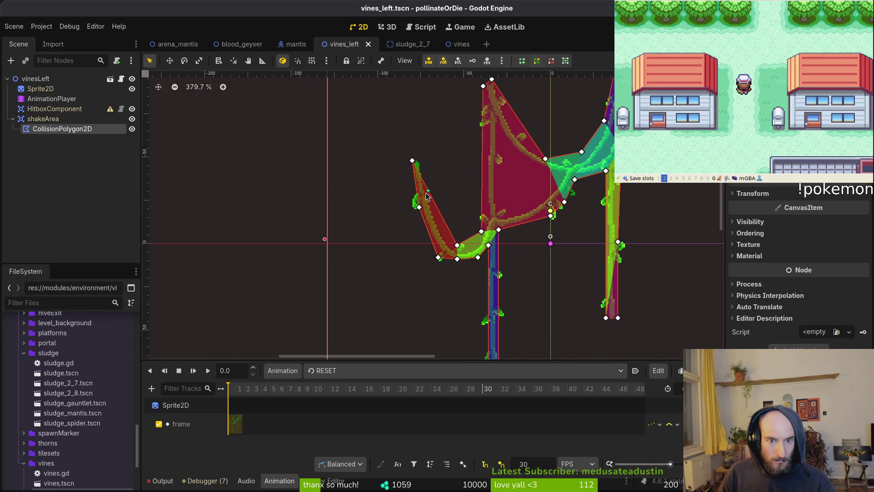
pyautogui.scroll(3, 421, 181)
pyautogui.moveTo(422, 181); pyautogui.dragTo(423, 155)
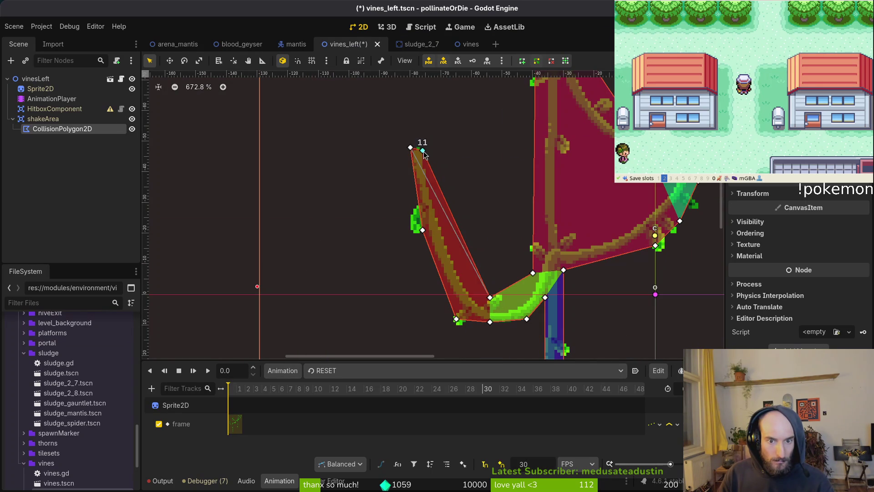
pyautogui.moveTo(488, 299)
pyautogui.mouseDown()
pyautogui.moveTo(469, 309)
pyautogui.moveTo(480, 303)
pyautogui.mouseUp()
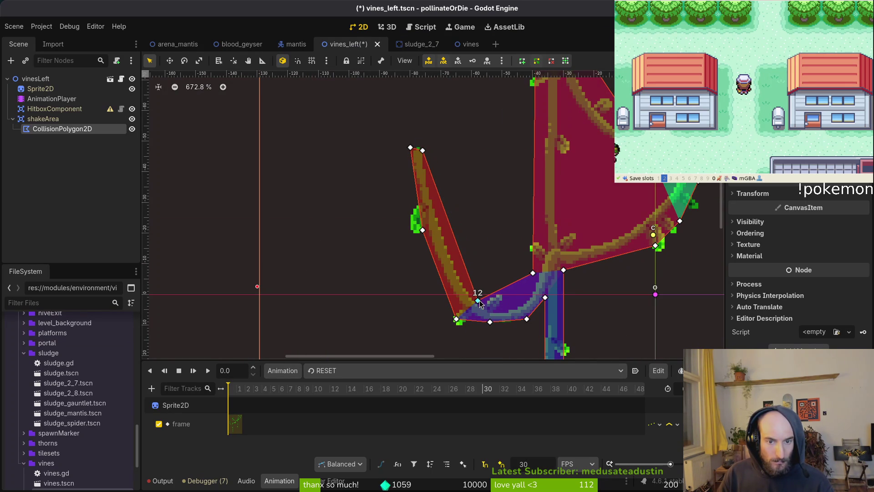
pyautogui.moveTo(534, 276); pyautogui.dragTo(534, 293)
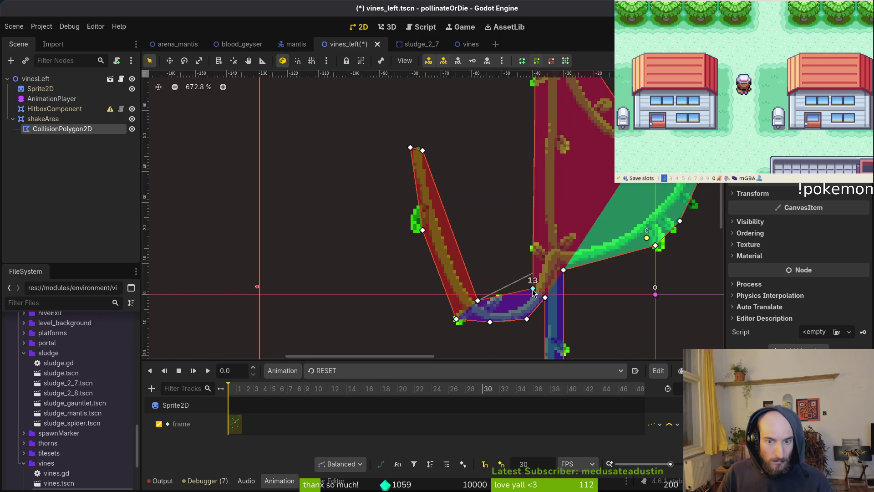
pyautogui.scroll(-5, 461, 227)
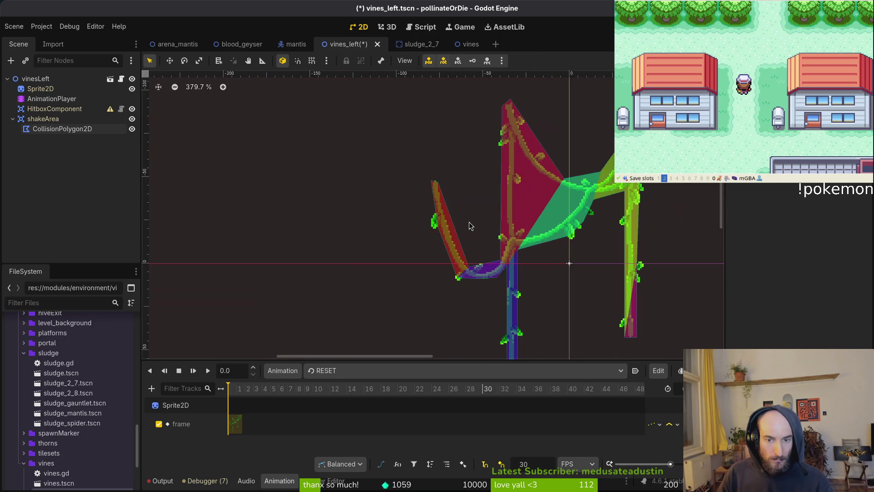
pyautogui.hotkey('ctrl', 's')
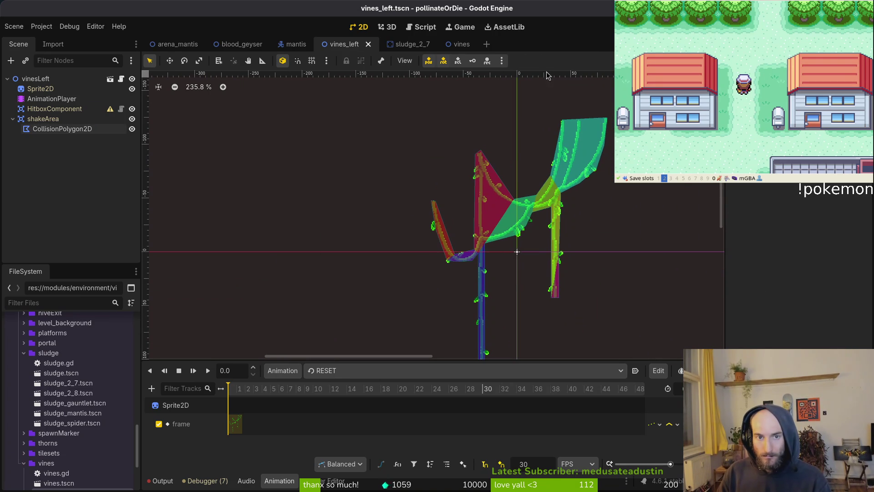
pyautogui.press('F5')
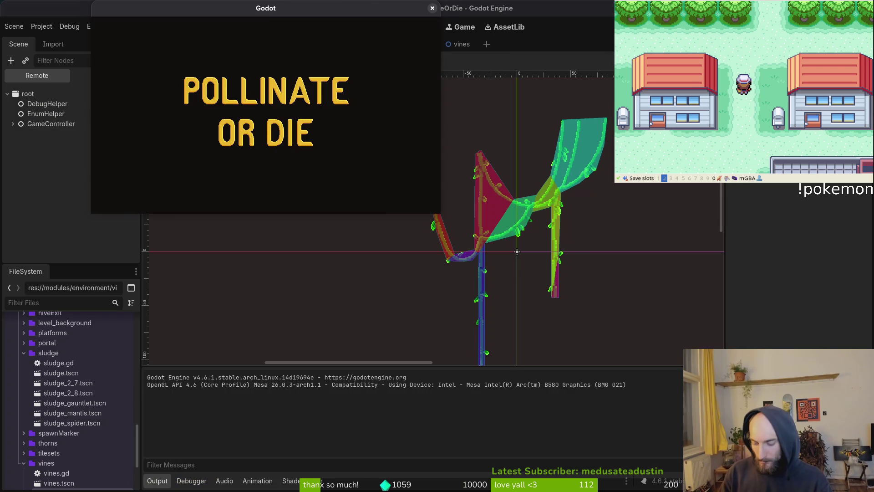
# Step: Load the mantis level in the running game, then inspect vines_left's local HitboxComponent
pyautogui.press('Return')
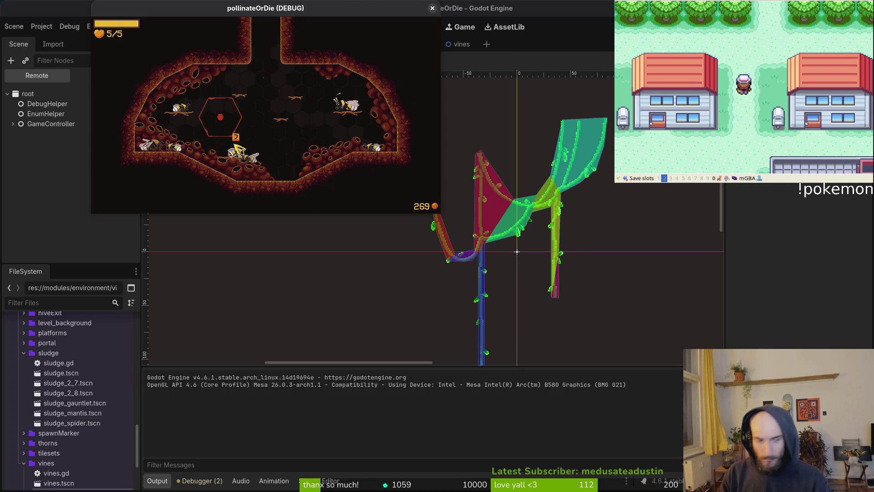
pyautogui.press('Escape')
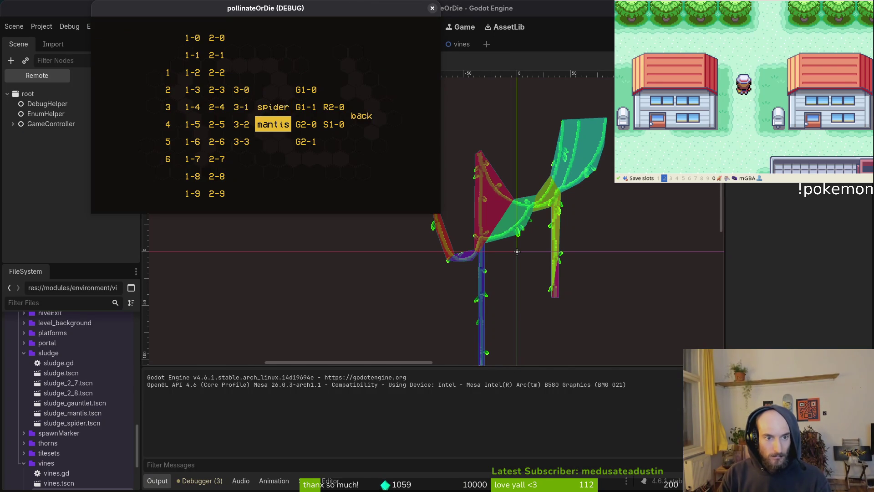
pyautogui.press('Down')
pyautogui.press('Return')
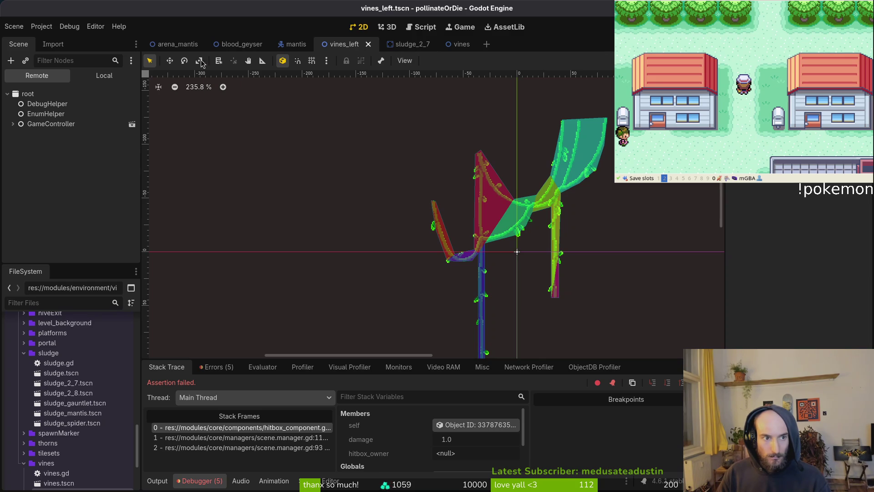
pyautogui.click(104, 75)
pyautogui.click(56, 127)
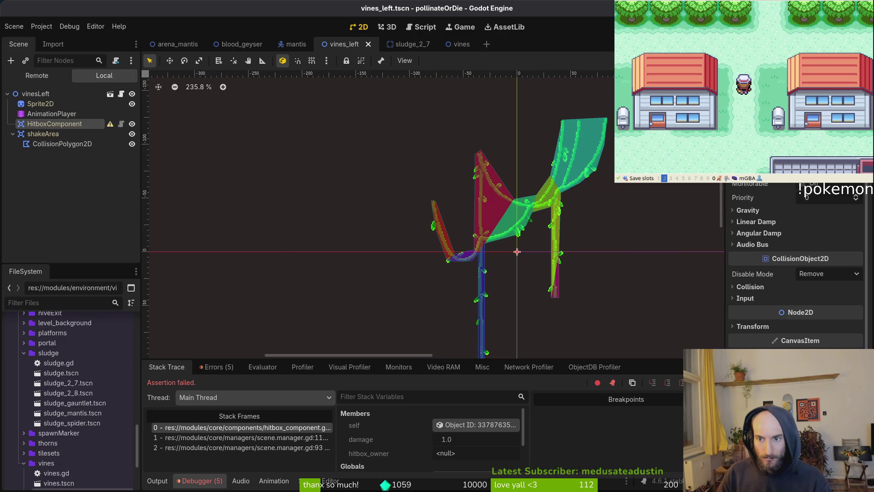
# Step: Browse the enemy hazard data resources, searching 'vin', then close the picker
pyautogui.click(820, 187)
pyautogui.write('vin')
pyautogui.press('BackSpace')
pyautogui.press('BackSpace')
pyautogui.press('BackSpace')
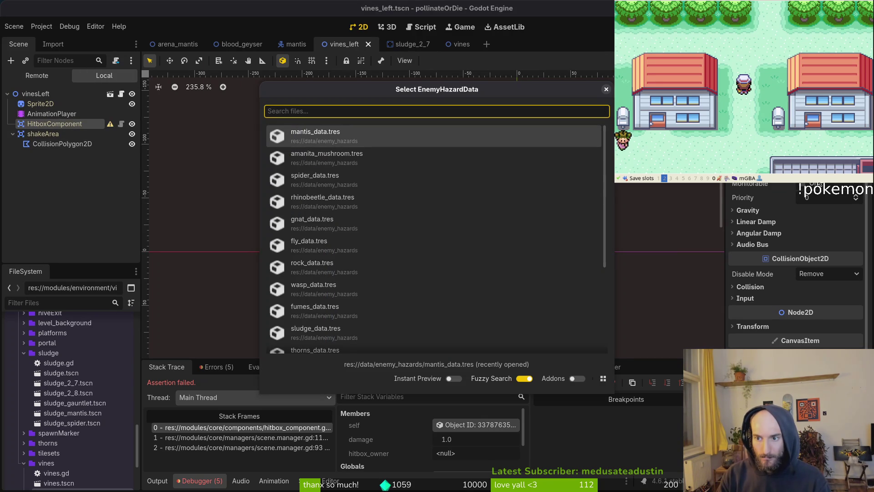
pyautogui.press('Escape')
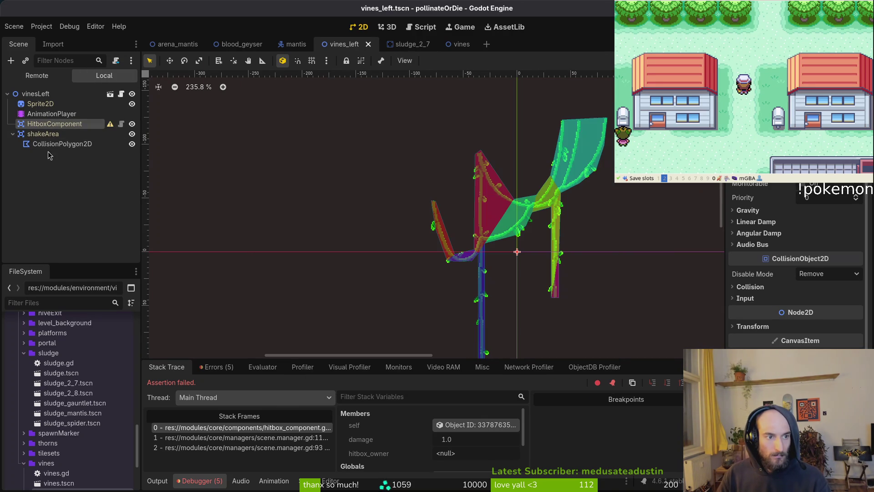
# Step: Delete HitboxComponent from the vines scene, save, and run the game from vines_left
pyautogui.click(456, 44)
pyautogui.click(55, 114)
pyautogui.press('Delete')
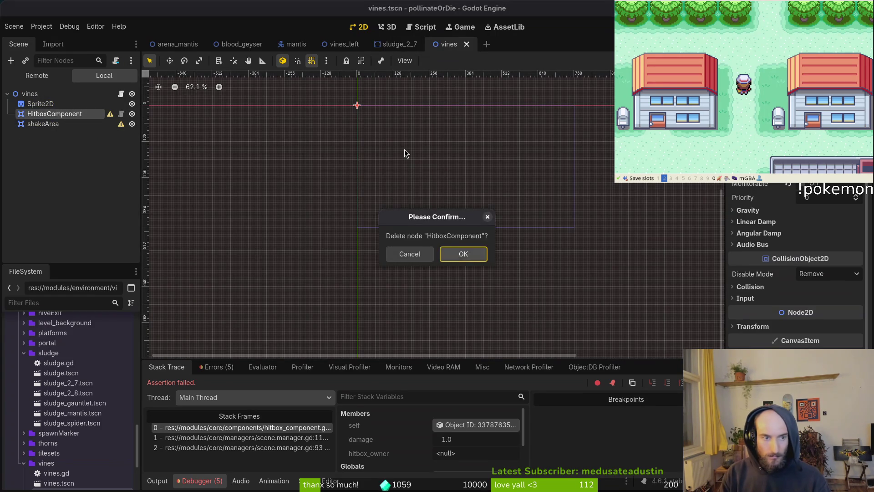
pyautogui.press('Return')
pyautogui.hotkey('ctrl', 's')
pyautogui.click(337, 46)
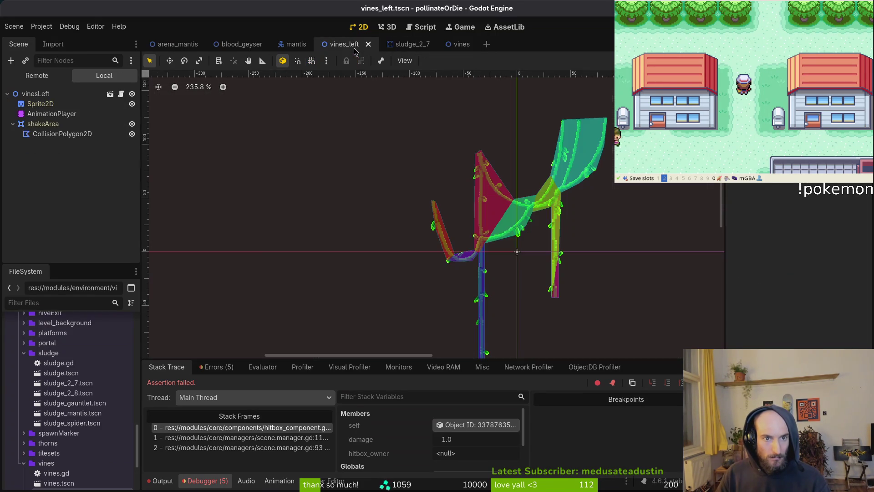
pyautogui.press('F5')
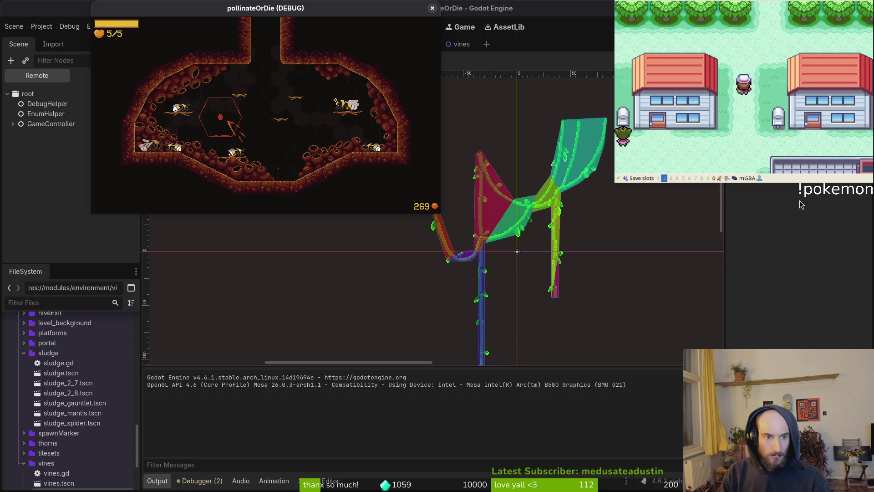
# Step: Use the game's debug level select to load the Mantis boss level
pyautogui.press('F1')
pyautogui.press('Down')
pyautogui.press('Return')
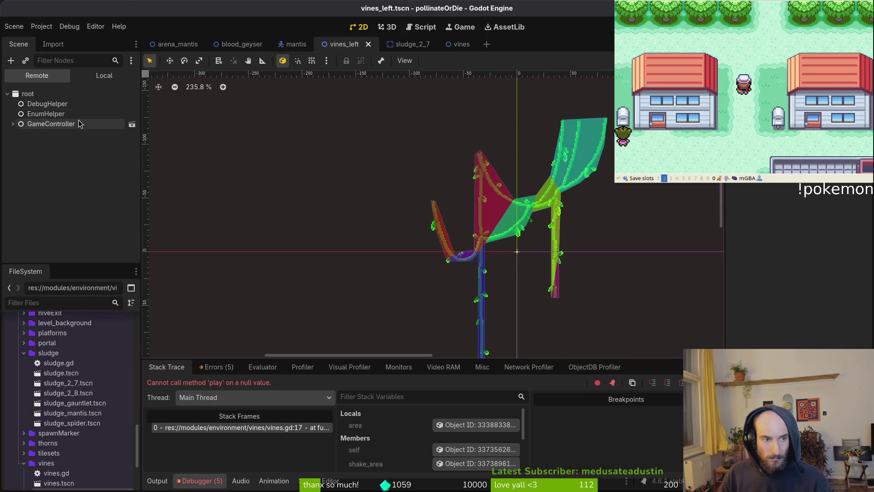
# Step: Assign AnimationPlayer to vinesLeft's animation player property, save, and relaunch the game
pyautogui.click(103, 75)
pyautogui.click(416, 143)
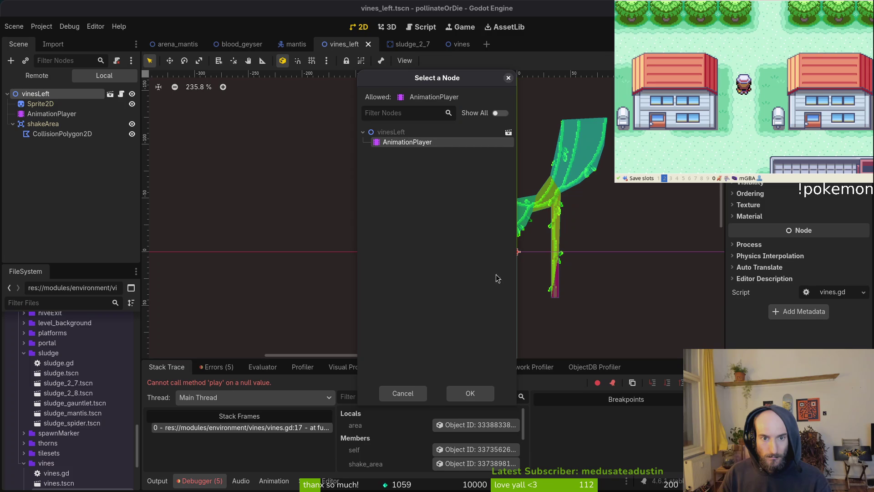
pyautogui.click(468, 392)
pyautogui.hotkey('ctrl', 's')
pyautogui.press('F5')
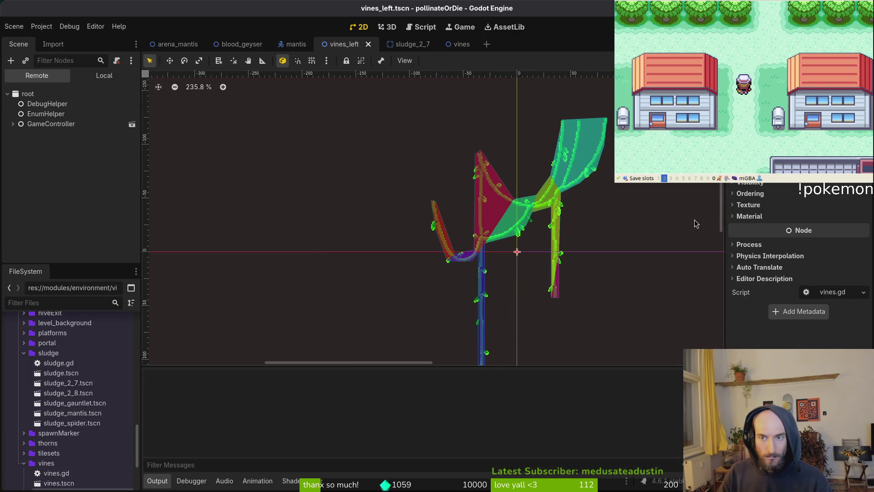
pyautogui.press('Return')
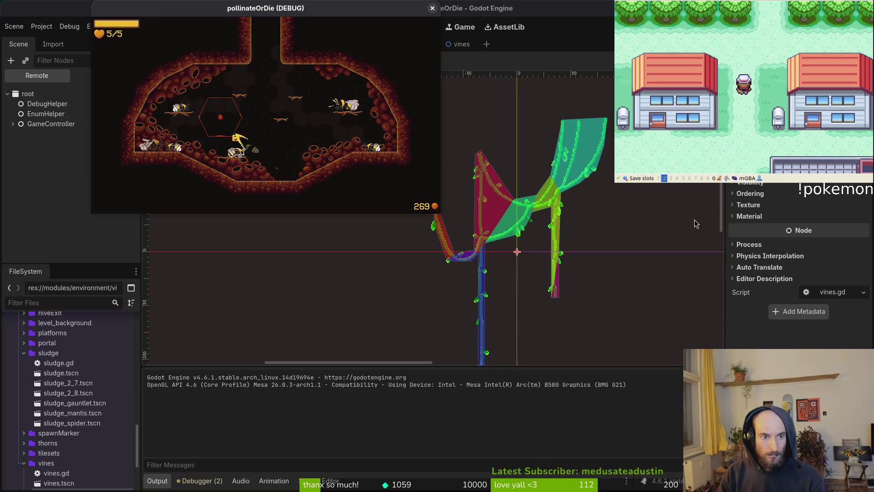
# Step: Load the Mantis level and fly the bee around the arena into the left vines
pyautogui.press('Down')
pyautogui.press('Right')
pyautogui.press('Return')
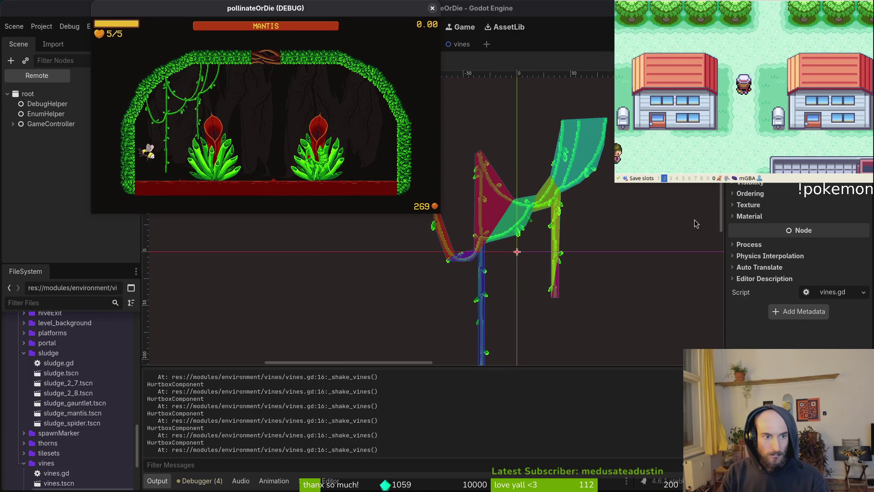
pyautogui.press('Right')
pyautogui.press('Up')
pyautogui.press('Left')
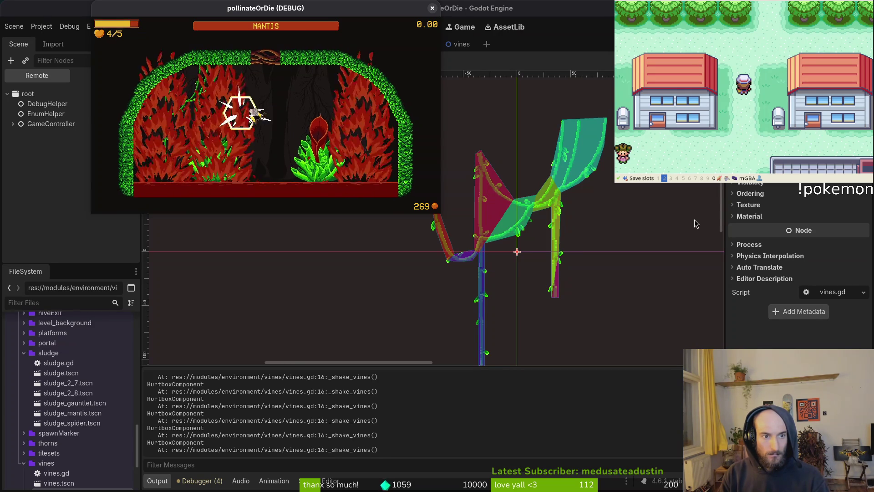
pyautogui.press('Left')
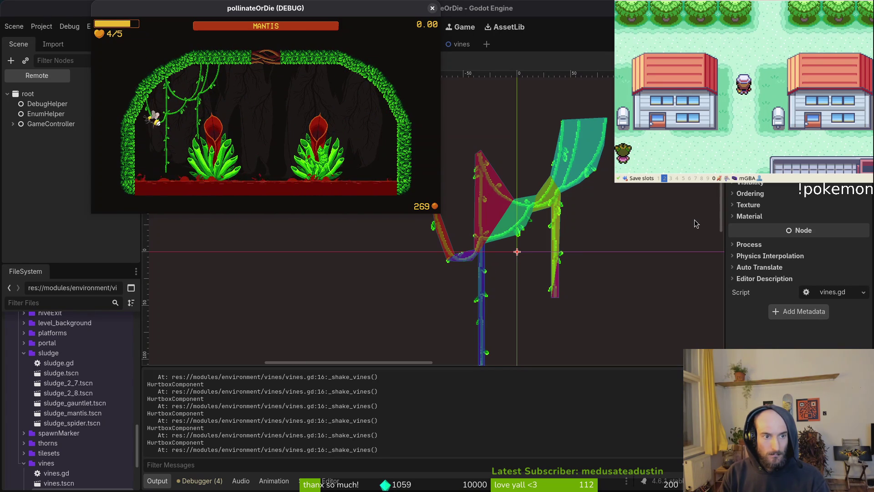
pyautogui.press('Right')
pyautogui.press('Up')
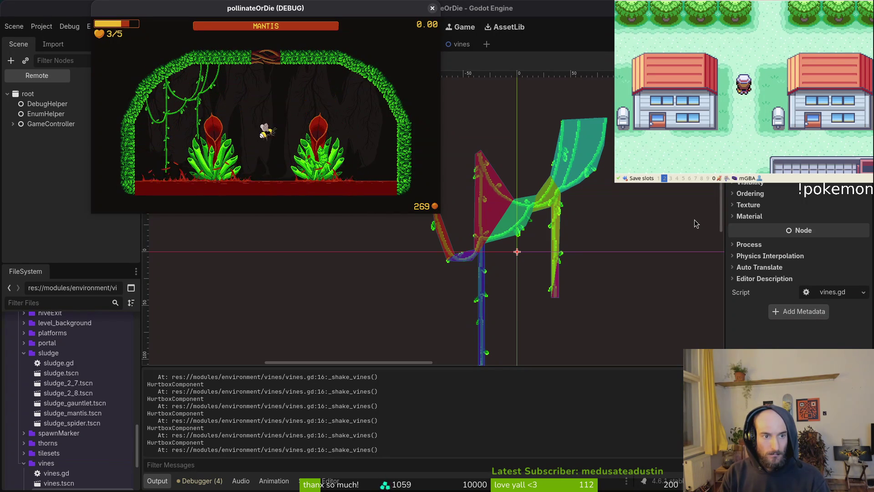
# Step: Repeatedly fly the bee up into the upper-left vines, then pause and stop the game
pyautogui.press('Left')
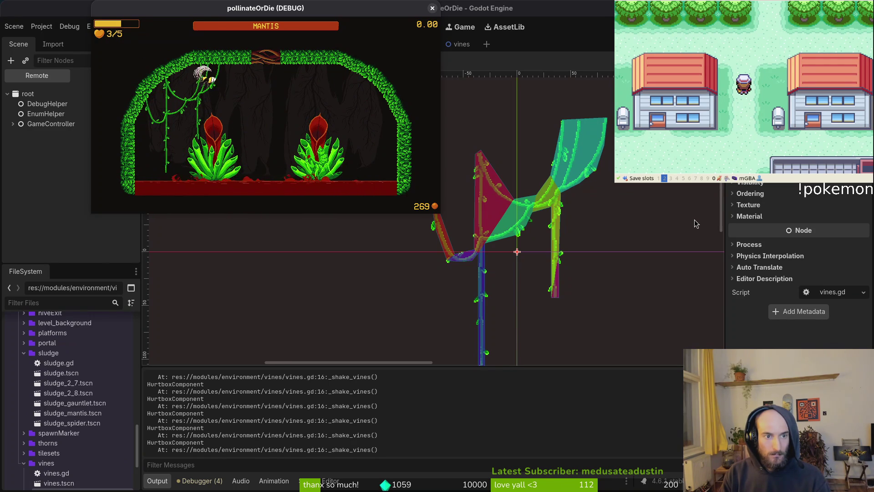
pyautogui.press('Left')
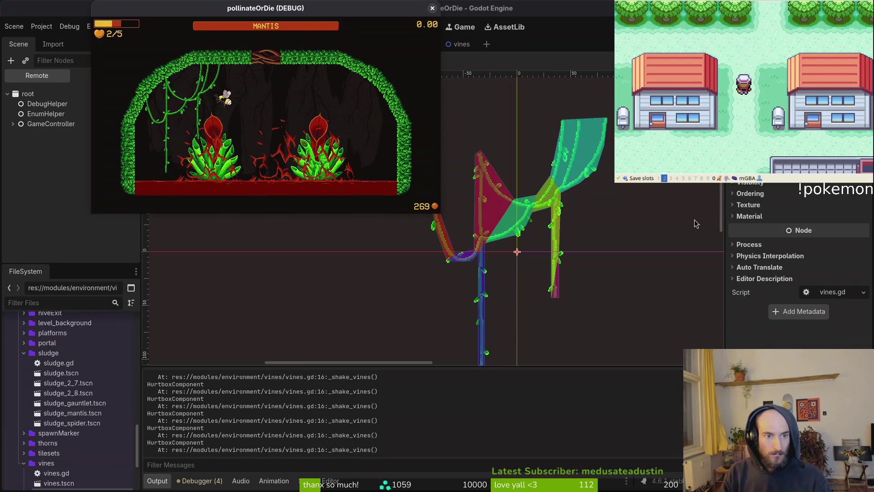
pyautogui.press('Up')
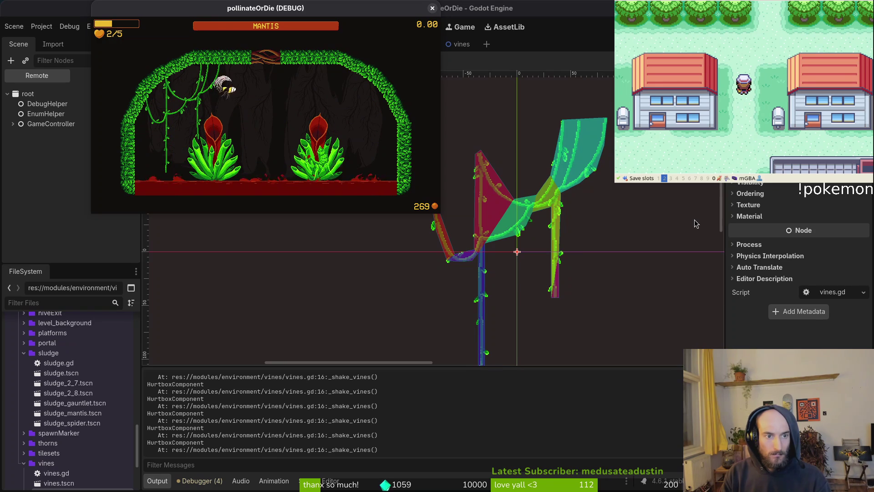
pyautogui.press('Left')
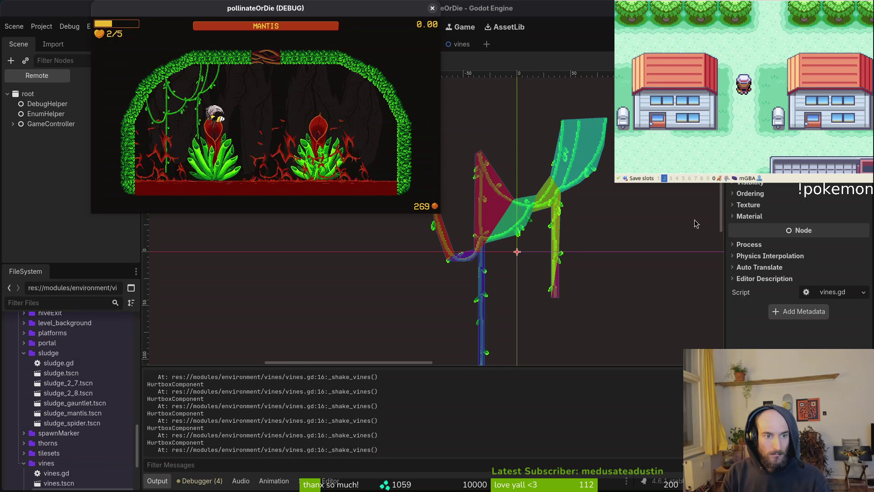
pyautogui.press('Up')
pyautogui.press('Down')
pyautogui.press('Up')
pyautogui.press('Down')
pyautogui.press('Up')
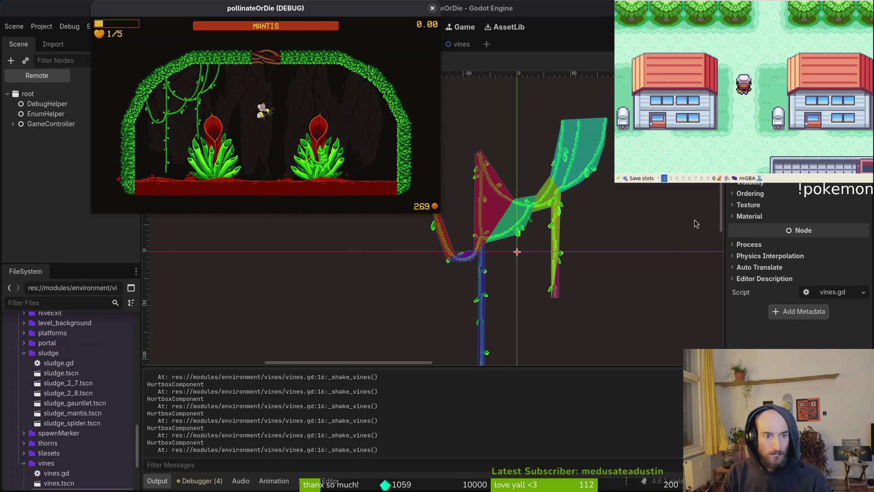
pyautogui.press('Right')
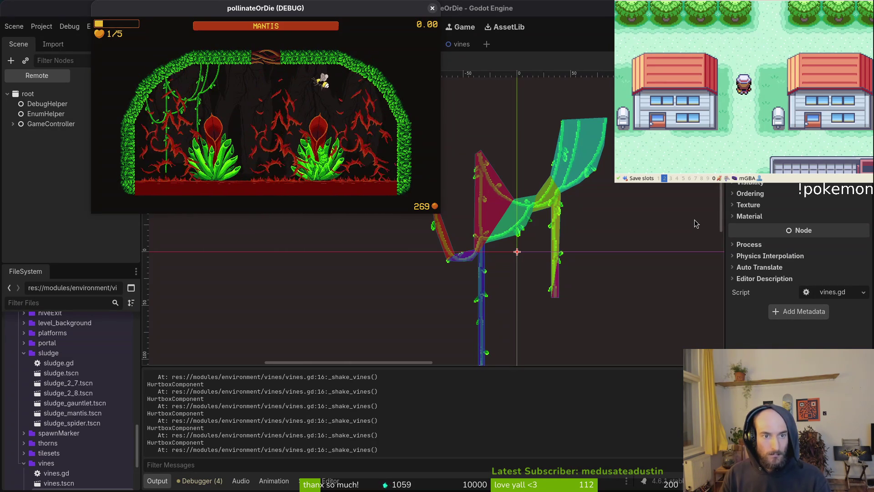
pyautogui.press('Escape')
pyautogui.click(431, 8)
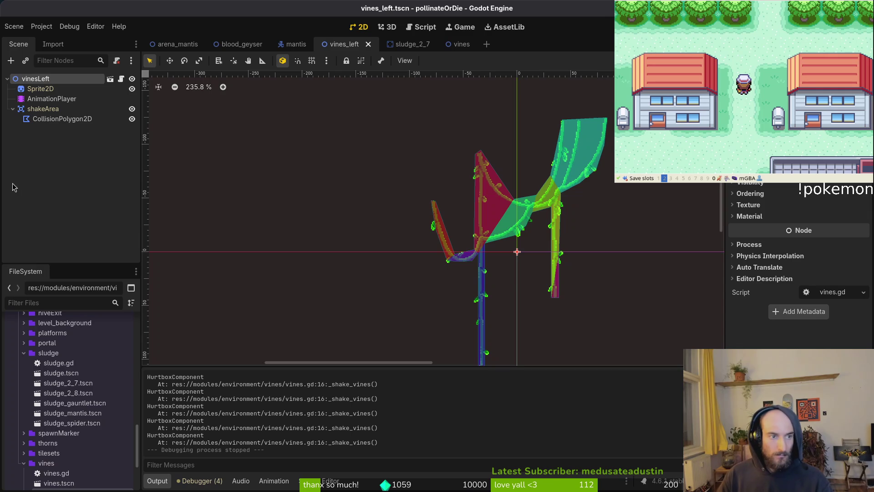
# Step: Create a new scene inheriting vines.tscn and rename its root node vinesMid
pyautogui.click(460, 44)
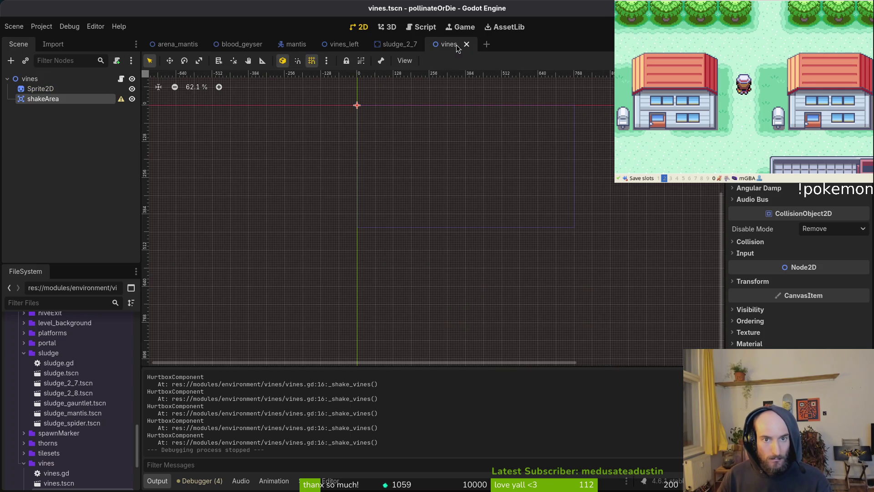
pyautogui.rightClick(68, 483)
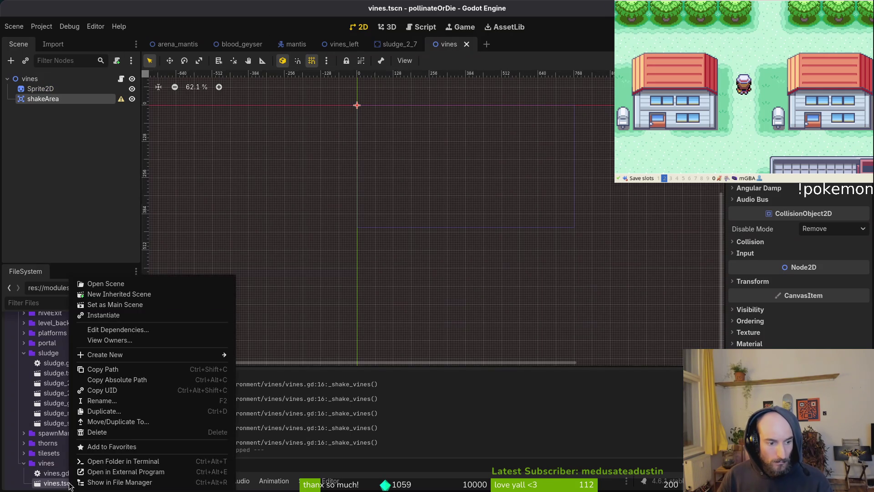
pyautogui.click(131, 294)
pyautogui.click(48, 79)
pyautogui.click(48, 80)
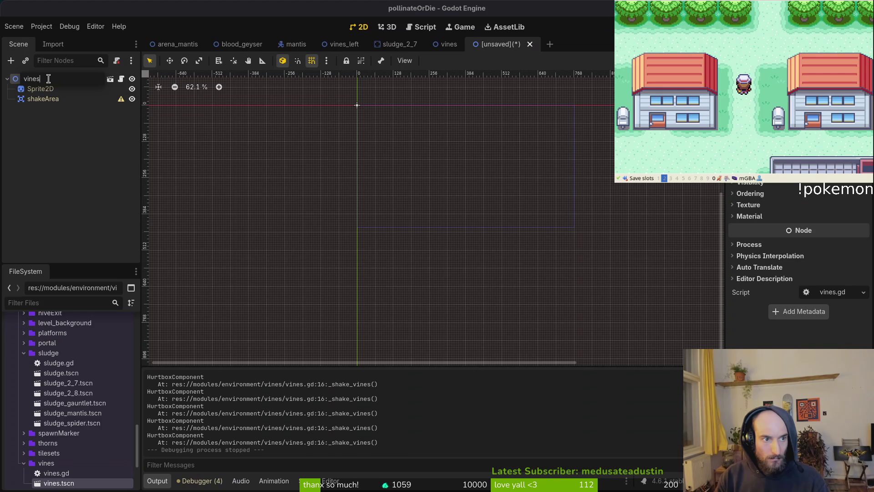
pyautogui.write('id')
pyautogui.press('Return')
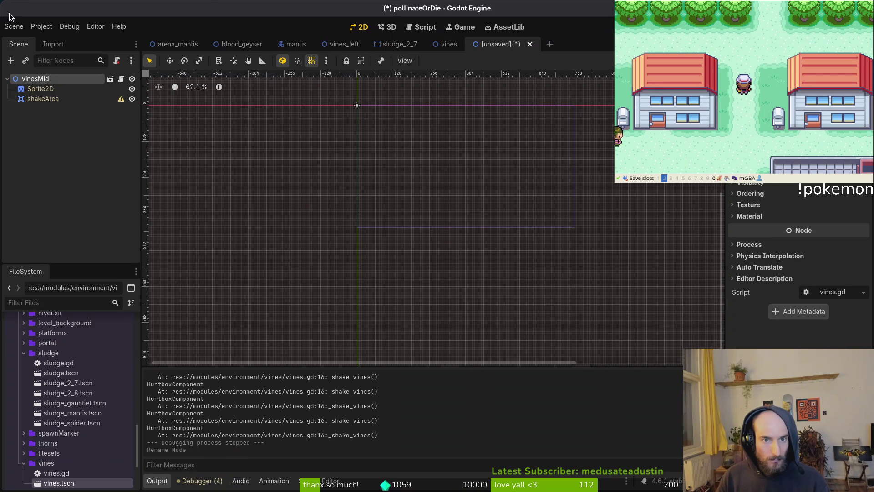
# Step: Rename the vines_left root node to vinesSide and its file to vines_side.tscn
pyautogui.click(343, 44)
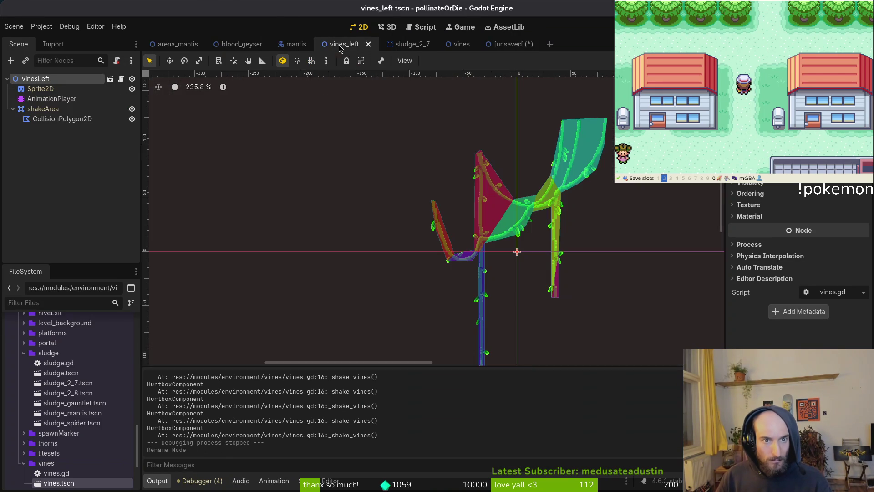
pyautogui.doubleClick(73, 78)
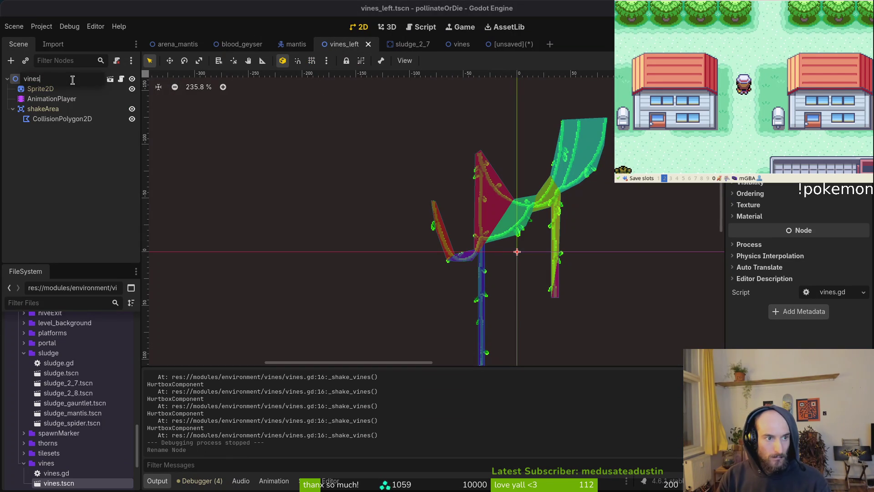
pyautogui.press('Return')
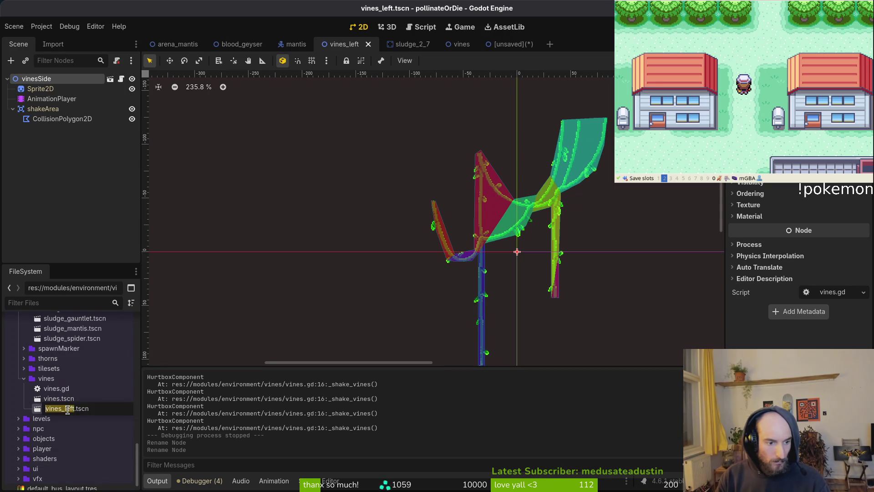
pyautogui.press('F2')
pyautogui.write('mid')
pyautogui.press('Return')
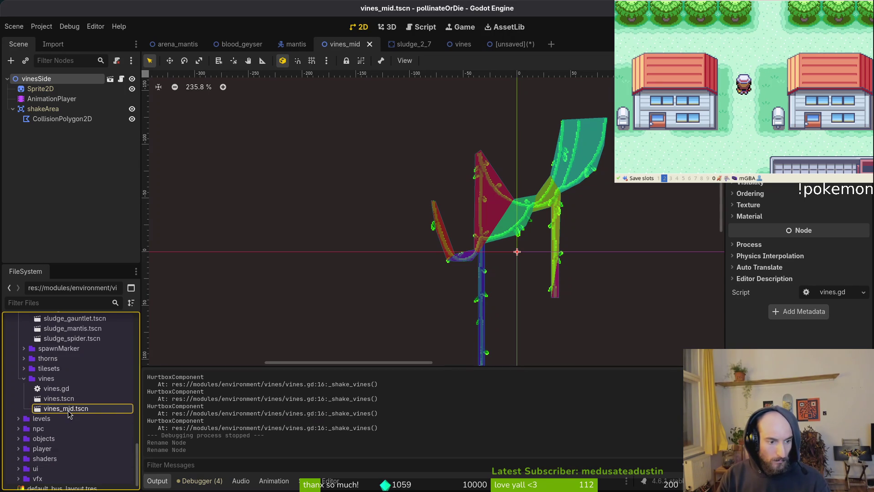
pyautogui.click(506, 44)
pyautogui.hotkey('ctrl', 's')
pyautogui.press('Escape')
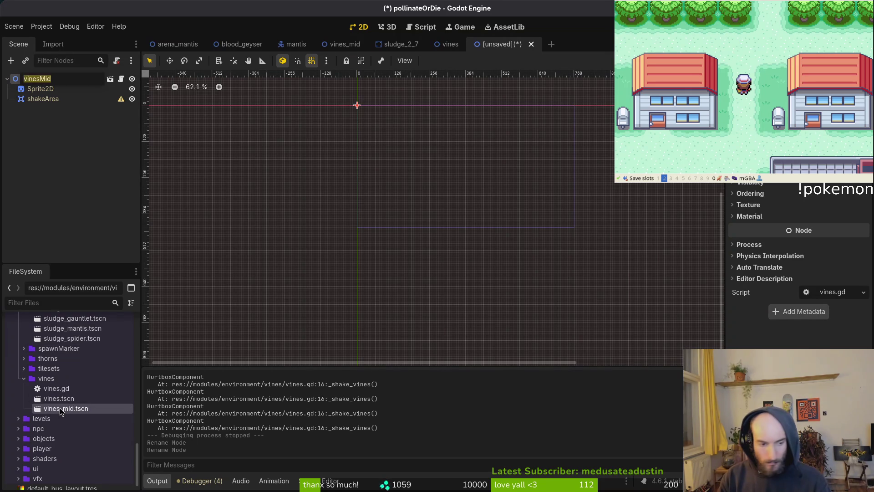
pyautogui.click(60, 410)
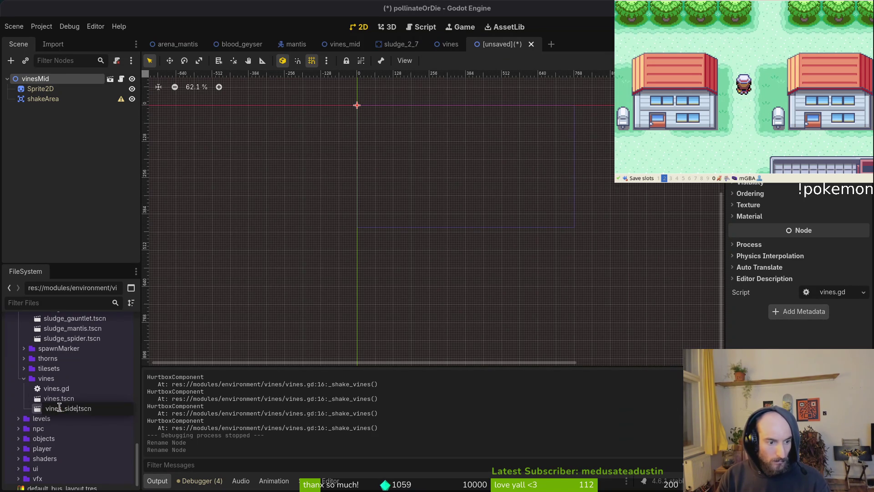
pyautogui.press('Return')
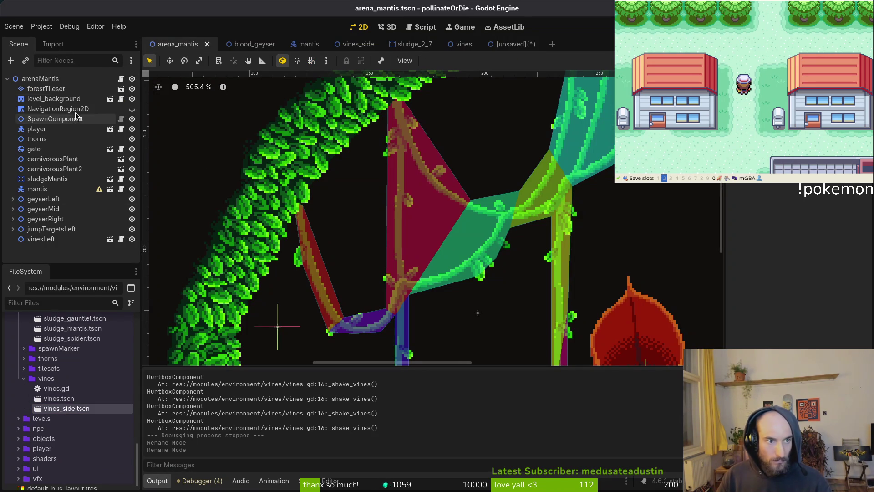
# Step: Save the new inherited scene as vines_mid.tscn
pyautogui.click(462, 44)
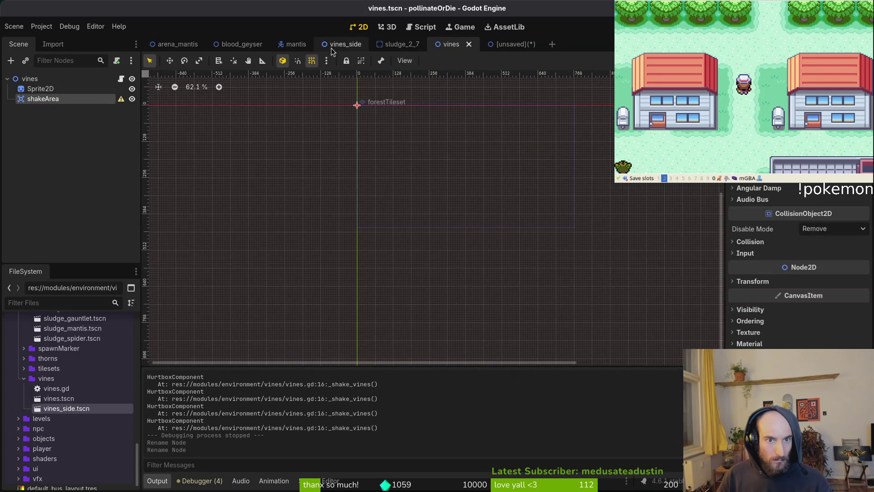
pyautogui.click(332, 46)
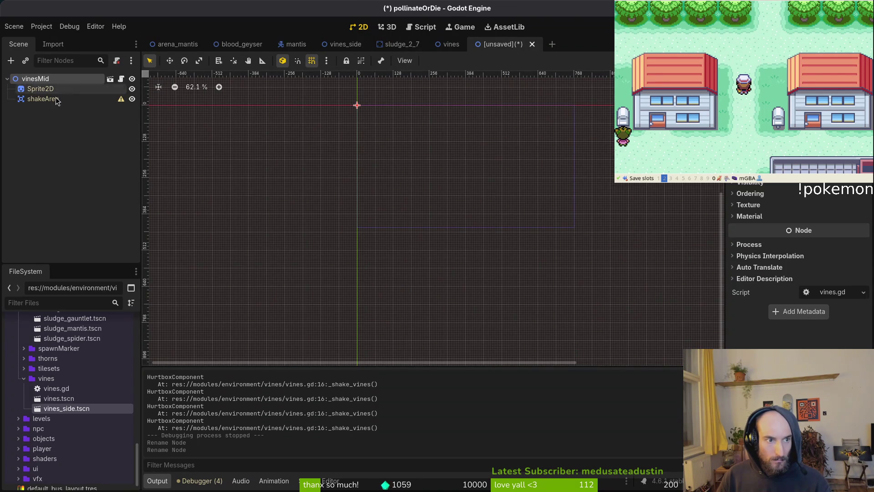
pyautogui.hotkey('ctrl', 's')
pyautogui.click(524, 393)
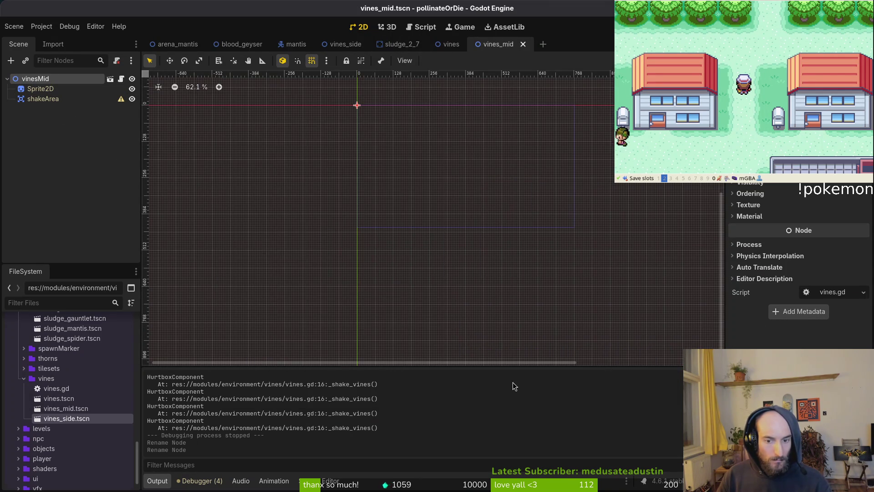
pyautogui.click(56, 79)
pyautogui.hotkey('ctrl', 'a')
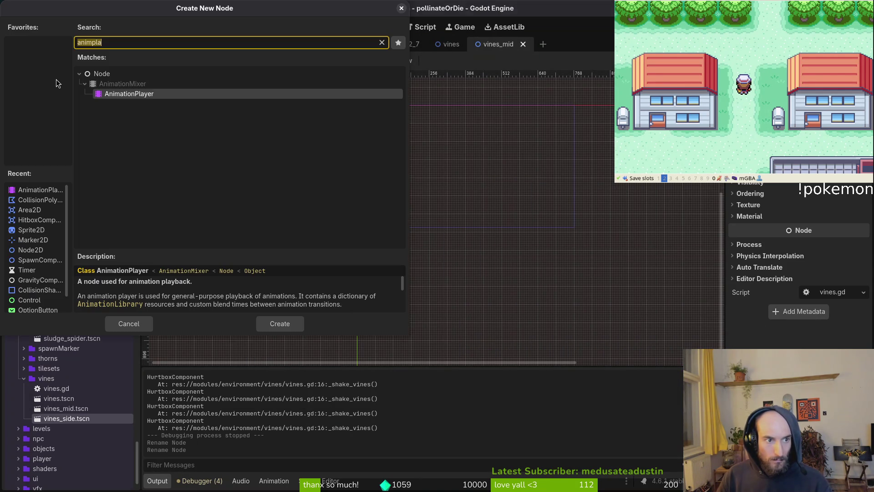
pyautogui.press('Escape')
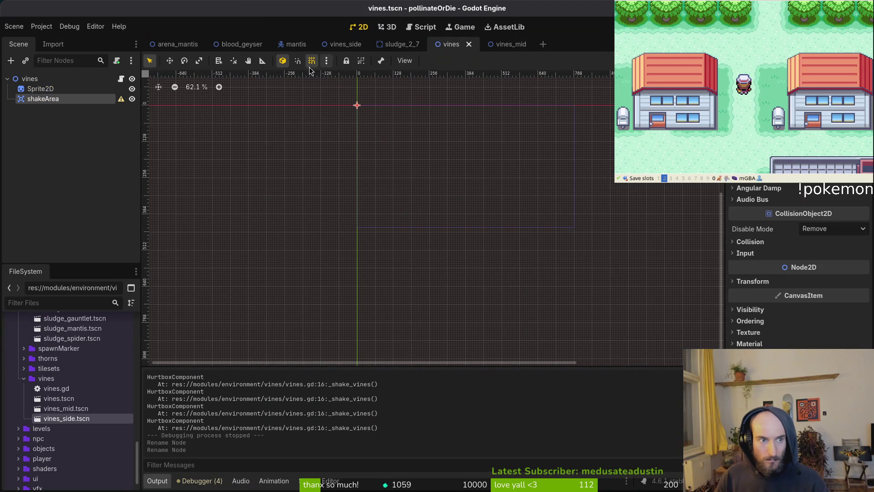
# Step: Copy vines_side's AnimationPlayer into vines_mid, place it above shakeArea, and save
pyautogui.click(346, 44)
pyautogui.click(53, 103)
pyautogui.hotkey('ctrl', 'c')
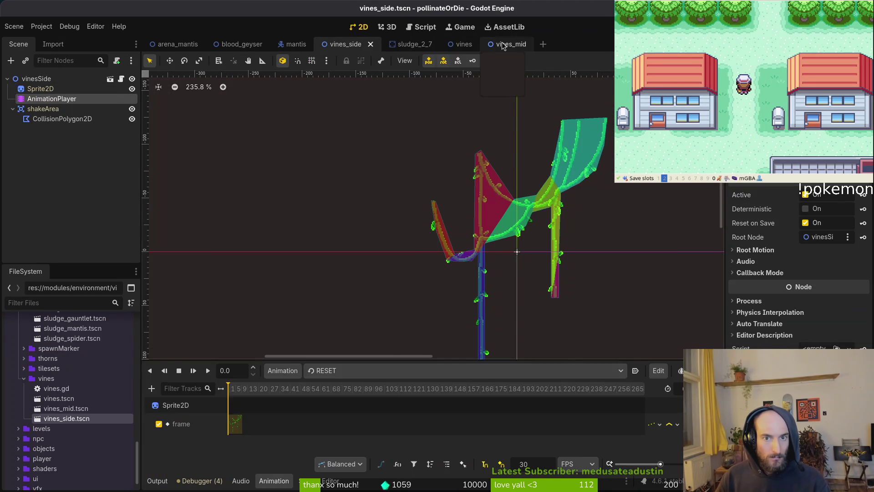
pyautogui.click(507, 44)
pyautogui.hotkey('ctrl', 'v')
pyautogui.moveTo(50, 113); pyautogui.dragTo(55, 95)
pyautogui.click(58, 109)
pyautogui.hotkey('ctrl', 's')
# Step: Set the base vines shakeArea collision mask to layer 2, save, and review vines_mid
pyautogui.click(767, 243)
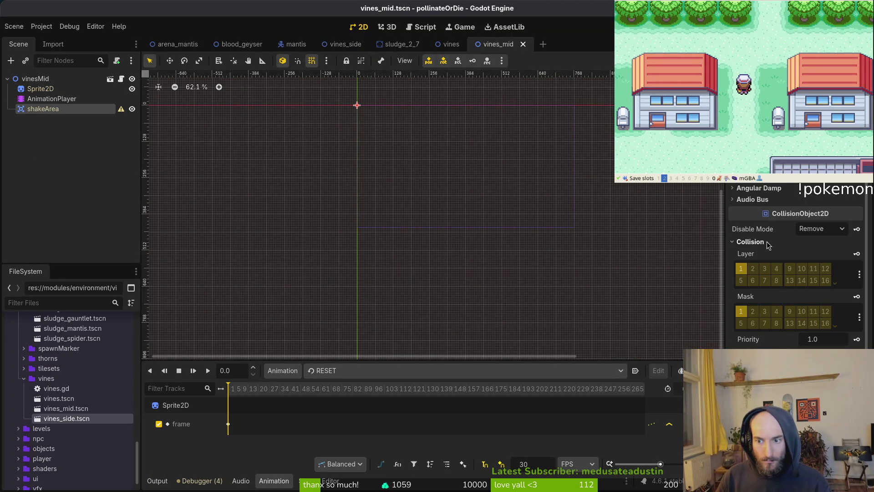
pyautogui.click(451, 44)
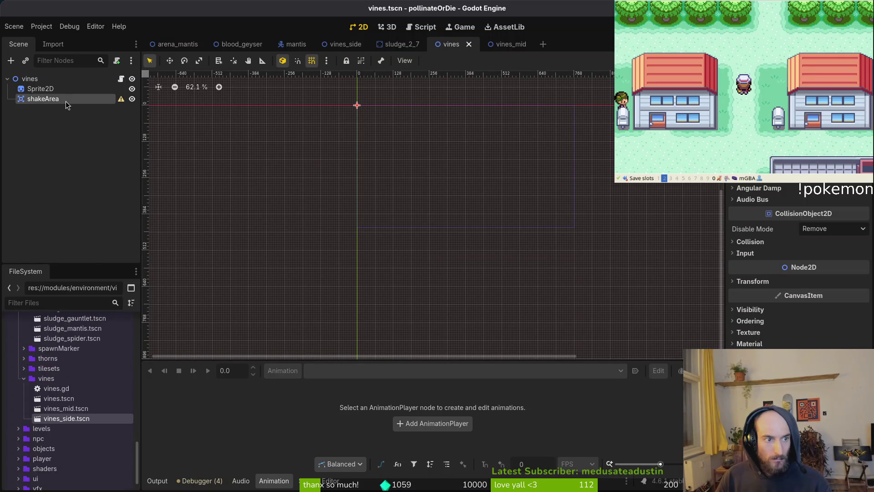
pyautogui.click(751, 241)
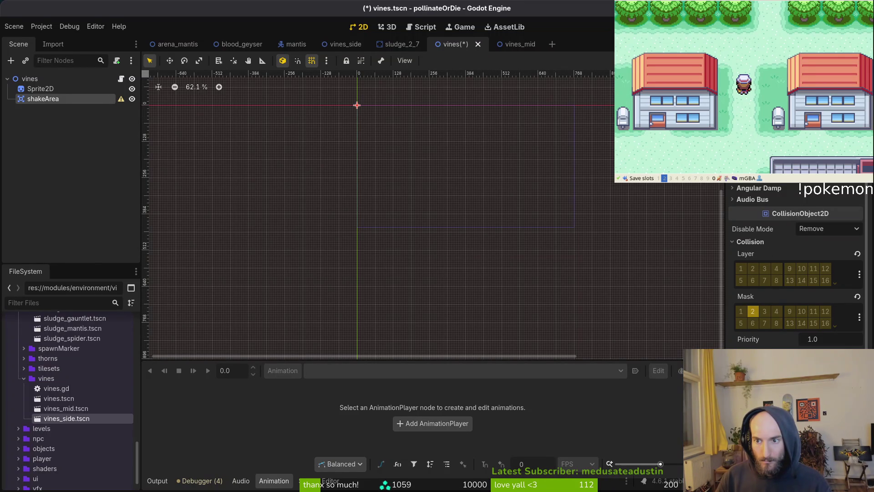
pyautogui.hotkey('ctrl', 's')
pyautogui.click(123, 197)
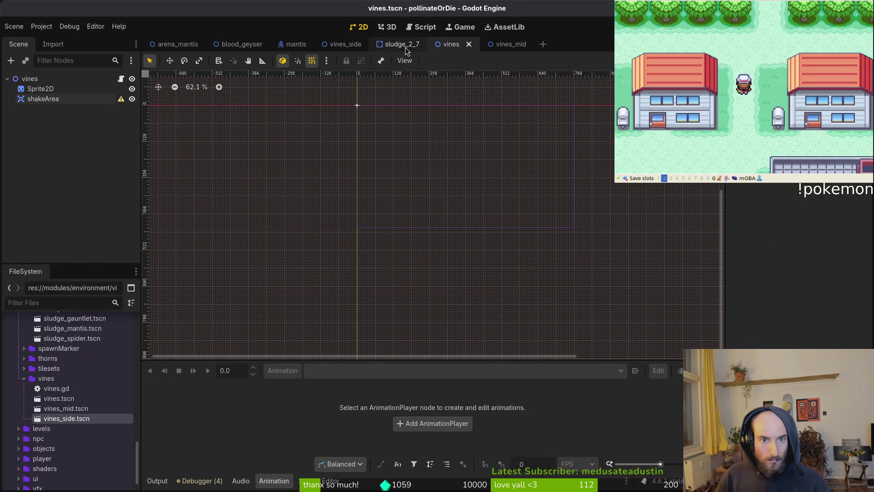
pyautogui.click(484, 44)
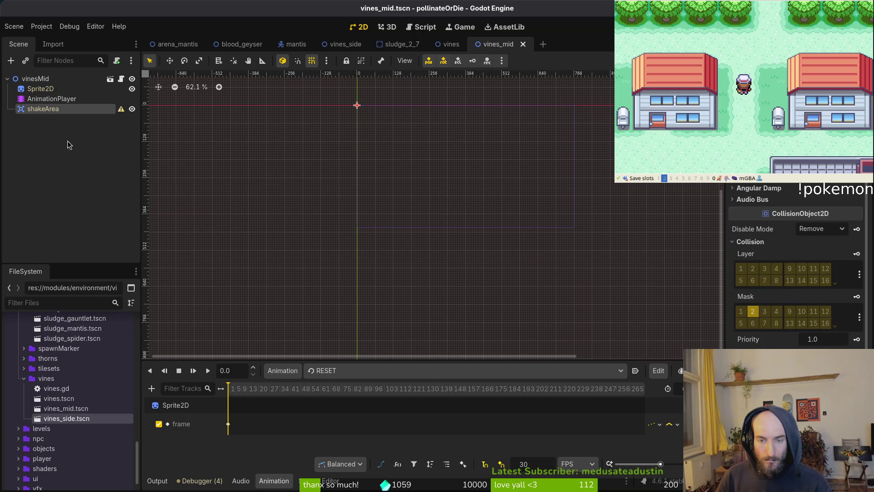
pyautogui.click(62, 119)
pyautogui.click(46, 99)
pyautogui.click(62, 214)
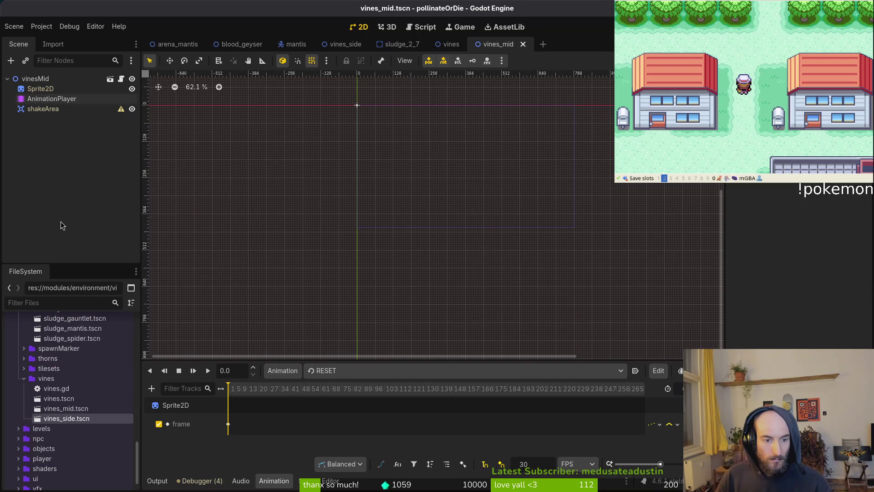
# Step: Quick-load vinesMid.png as the texture of the vines_mid Sprite2D
pyautogui.click(38, 80)
pyautogui.click(40, 88)
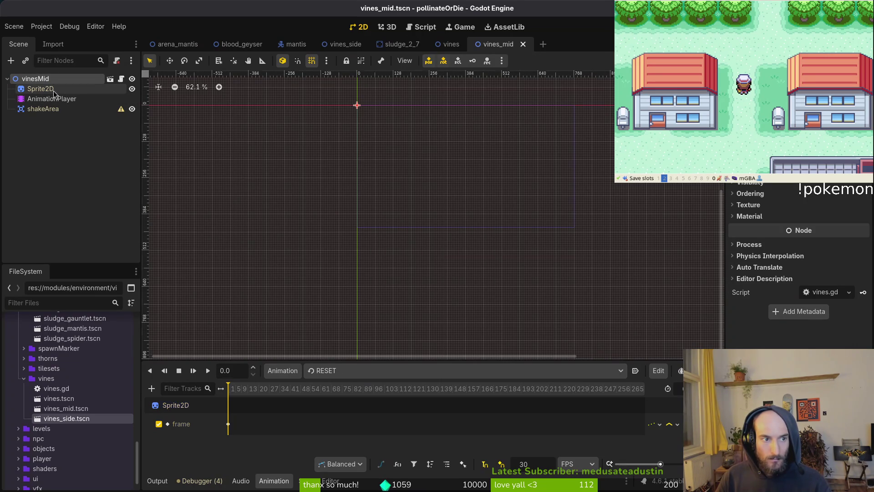
pyautogui.click(810, 203)
pyautogui.click(764, 343)
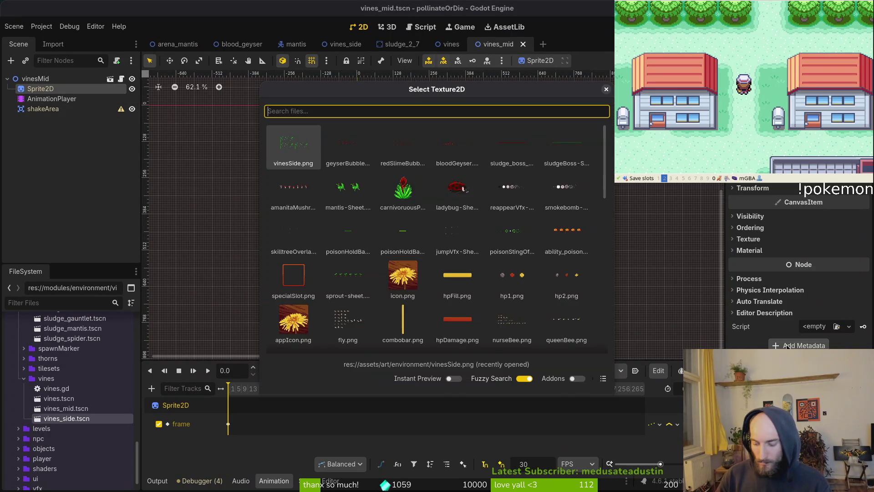
pyautogui.write('vines')
pyautogui.press('Return')
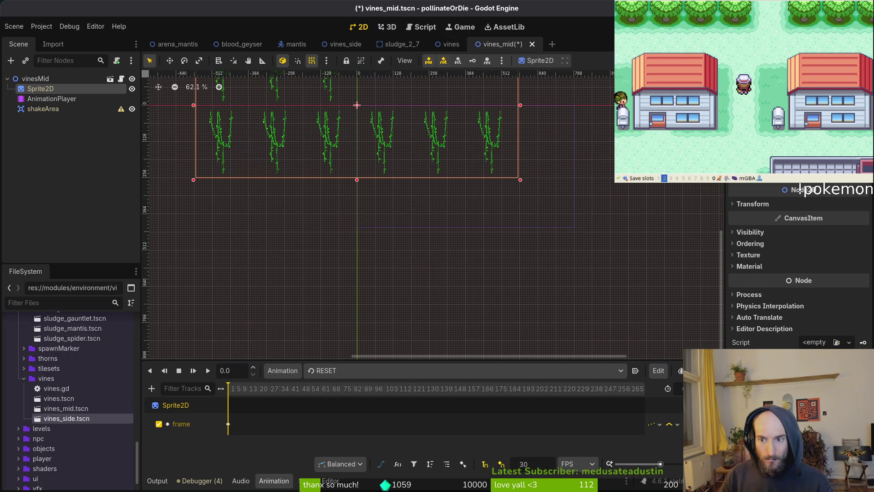
pyautogui.scroll(3, 737, 205)
# Step: Compare against the vines scene's sprite, then save both the vines and vines_mid scenes
pyautogui.click(451, 44)
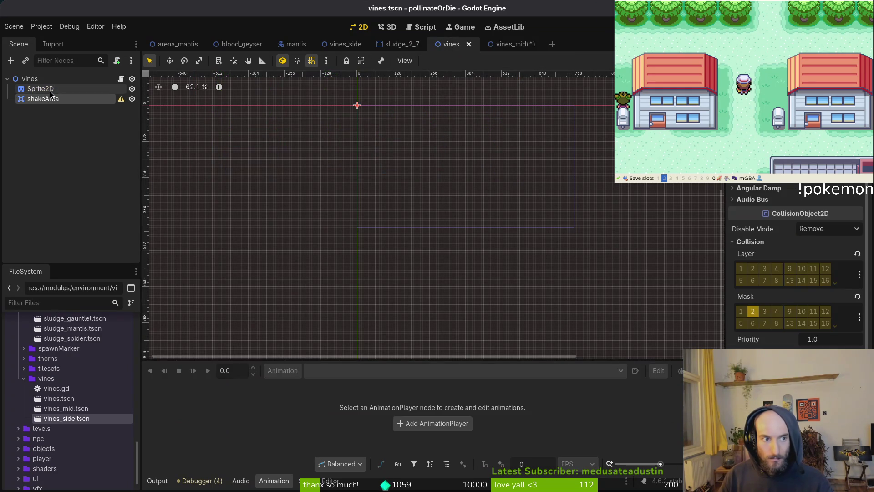
pyautogui.scroll(3, 799, 264)
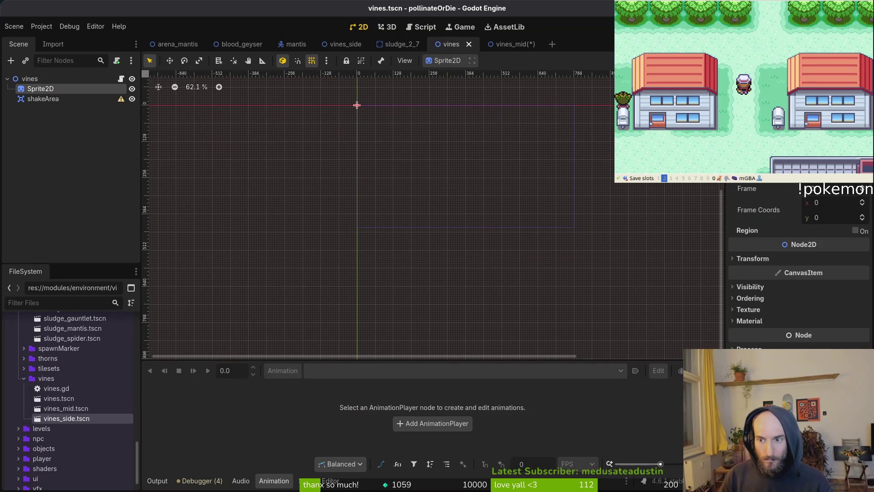
pyautogui.hotkey('ctrl', 's')
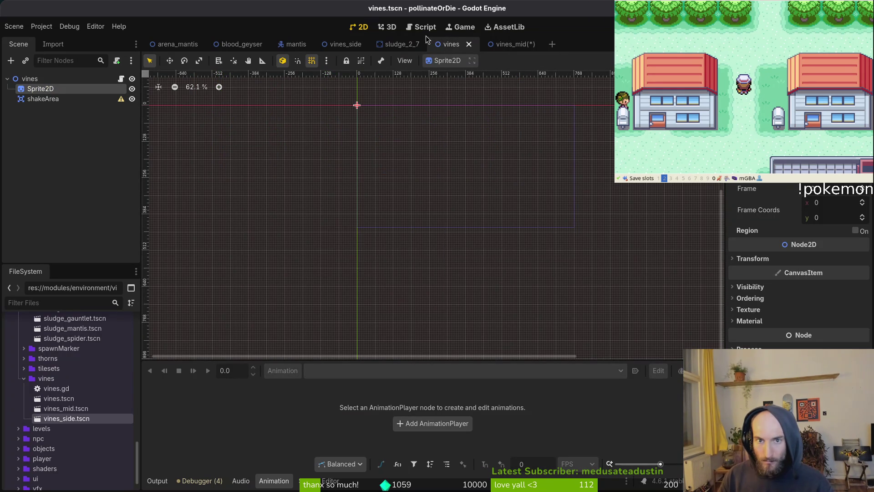
pyautogui.click(513, 44)
pyautogui.hotkey('ctrl', 's')
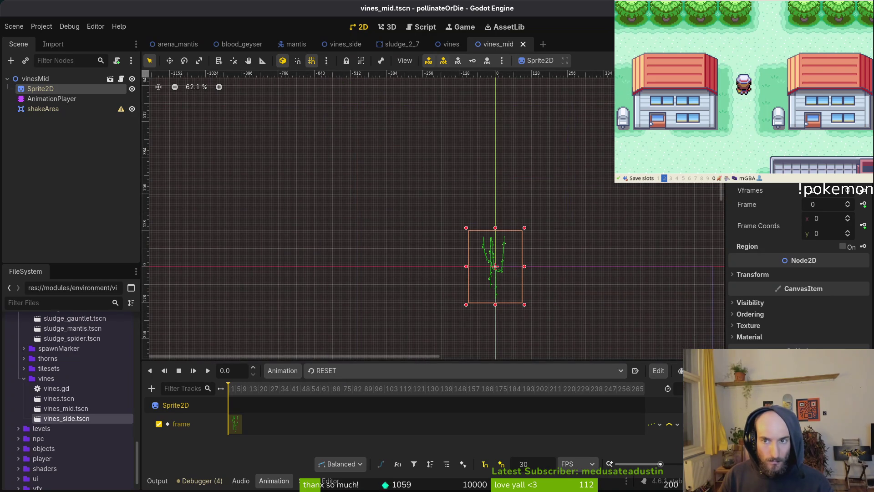
# Step: Drop a vines_mid instance into the arena_mantis level over the middle vines
pyautogui.click(176, 44)
pyautogui.moveTo(66, 408)
pyautogui.mouseDown()
pyautogui.moveTo(410, 237)
pyautogui.moveTo(427, 215)
pyautogui.moveTo(527, 234)
pyautogui.mouseUp()
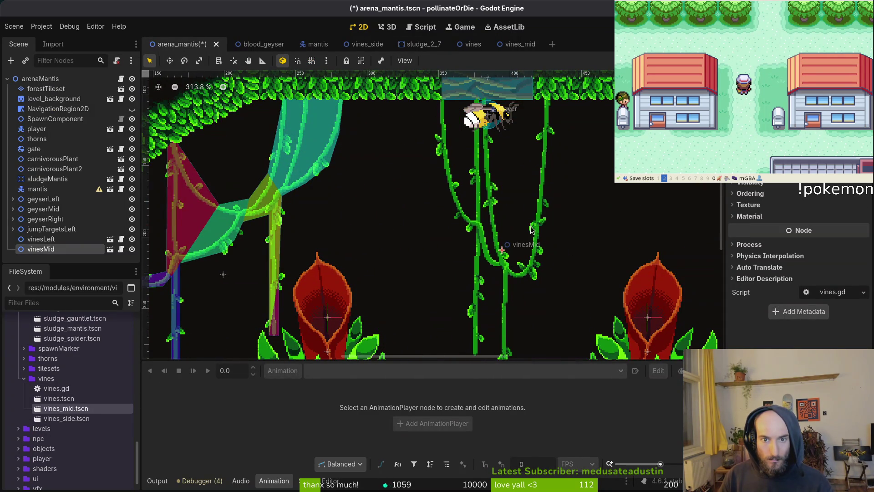
pyautogui.scroll(-3, 527, 234)
pyautogui.scroll(2, 527, 234)
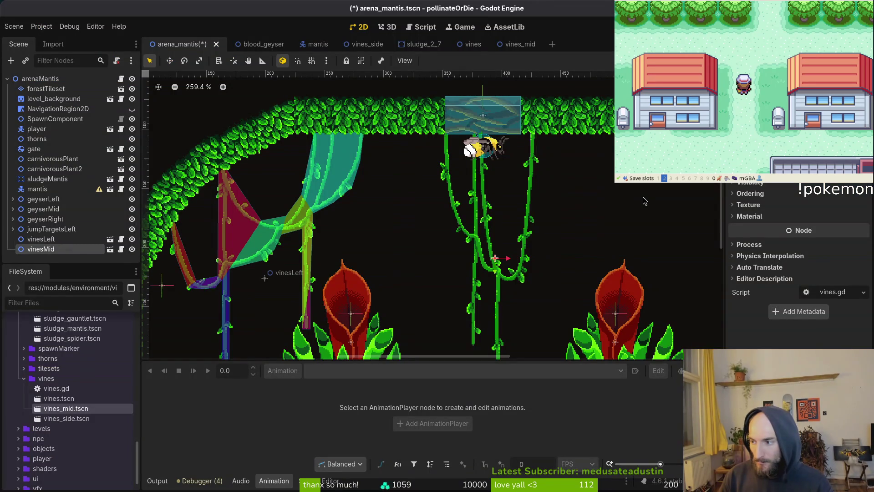
# Step: Check the placement against the vine artwork in Aseprite and pan across the arena
pyautogui.hotkey('alt', 'Tab')
pyautogui.scroll(-4, 577, 244)
pyautogui.scroll(3, 565, 218)
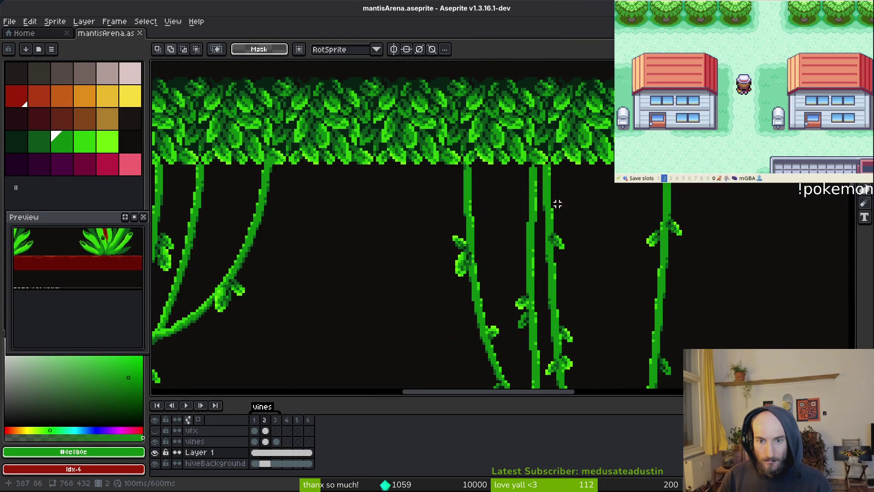
pyautogui.scroll(-3, 563, 215)
pyautogui.hotkey('alt', 'Tab')
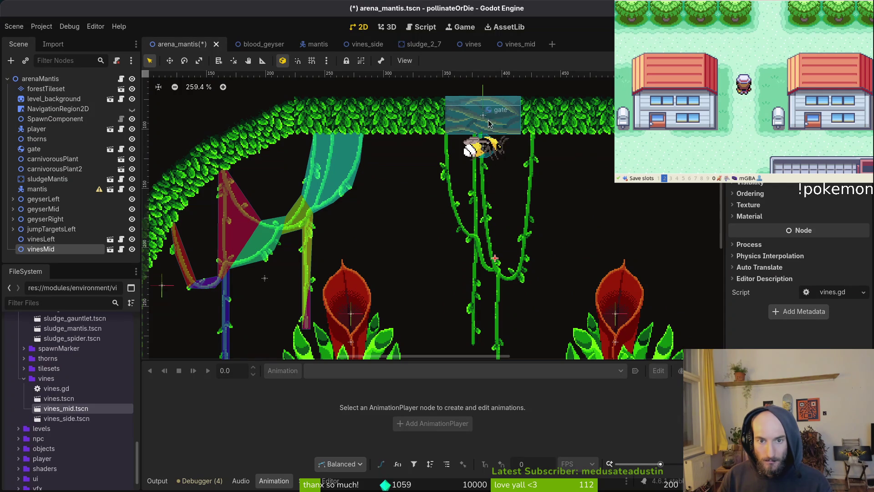
pyautogui.scroll(-3, 444, 222)
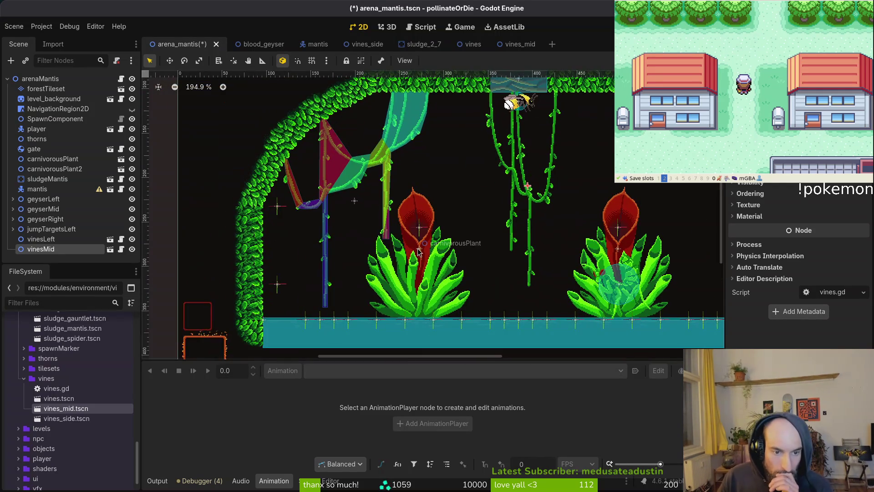
pyautogui.moveTo(475, 224); pyautogui.dragTo(440, 239)
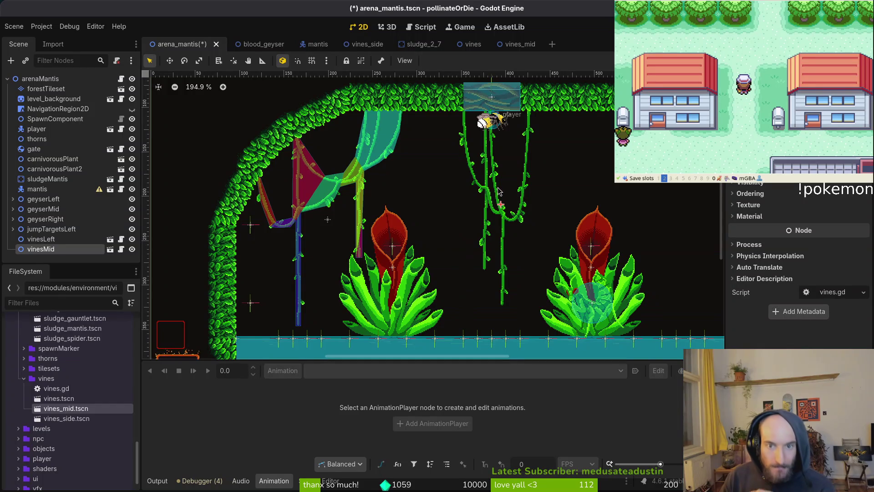
pyautogui.click(519, 45)
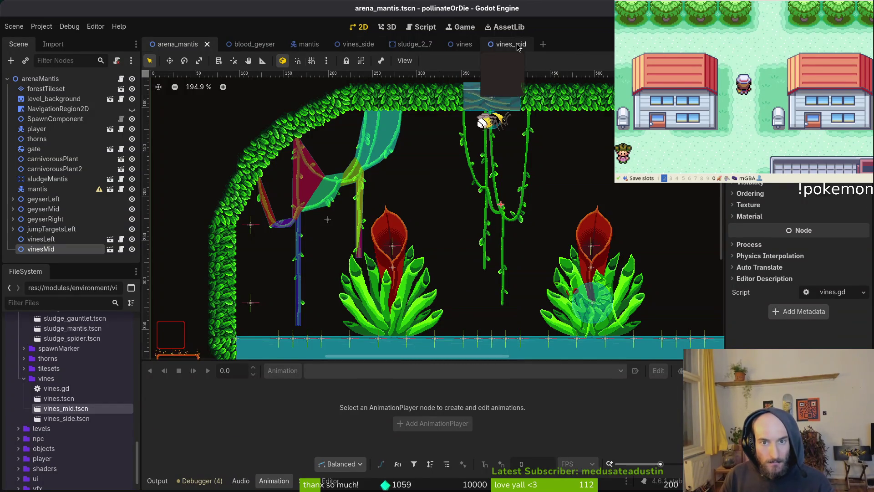
# Step: Add a CollisionPolygon2D child under the shakeArea node
pyautogui.click(48, 108)
pyautogui.hotkey('ctrl', 'a')
pyautogui.write('ccollisionpoly')
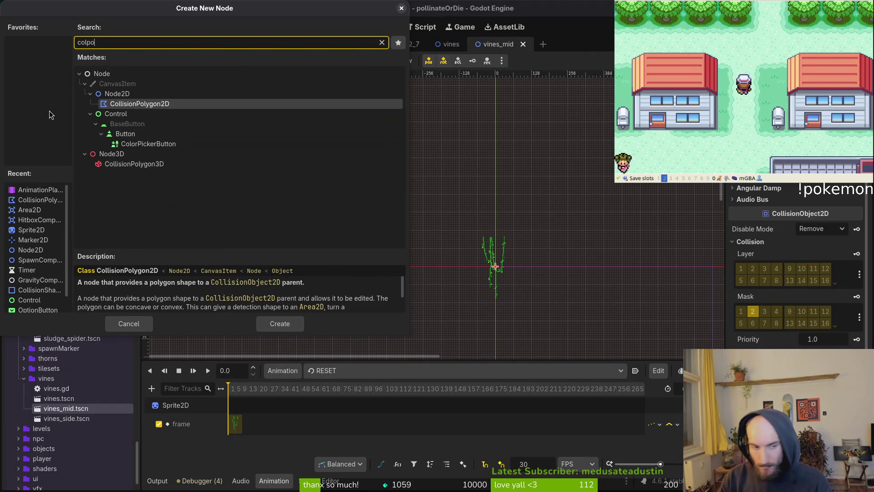
pyautogui.press('Return')
# Step: Place the first polygon points along the right and middle vines
pyautogui.scroll(10, 530, 245)
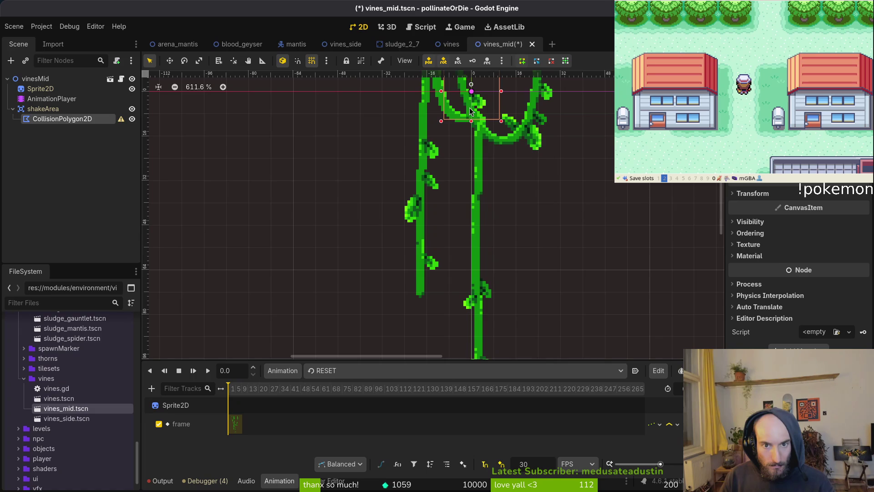
pyautogui.click(494, 113)
pyautogui.scroll(2, 492, 118)
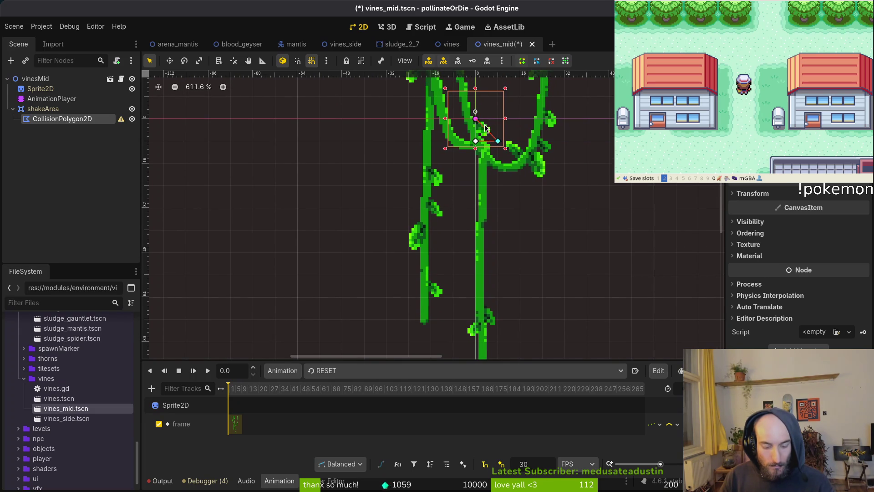
pyautogui.scroll(3, 524, 219)
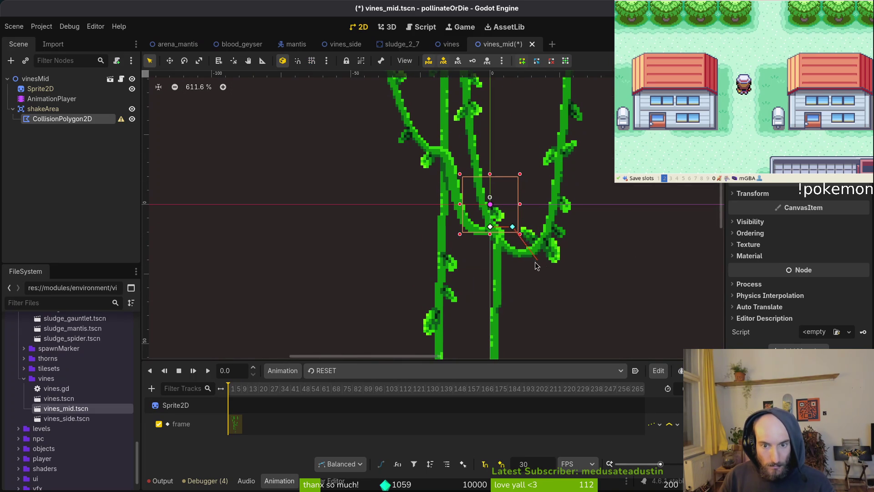
pyautogui.hscroll(3, 547, 246)
pyautogui.scroll(9, 524, 205)
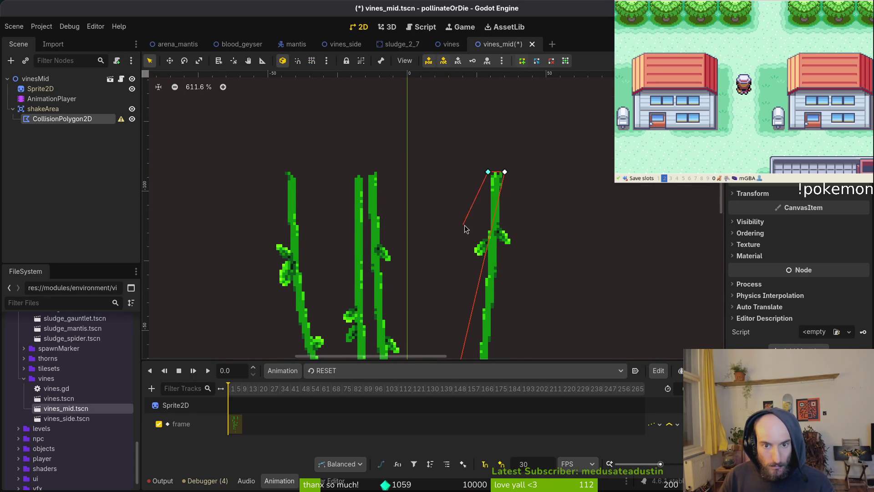
pyautogui.scroll(-3, 465, 227)
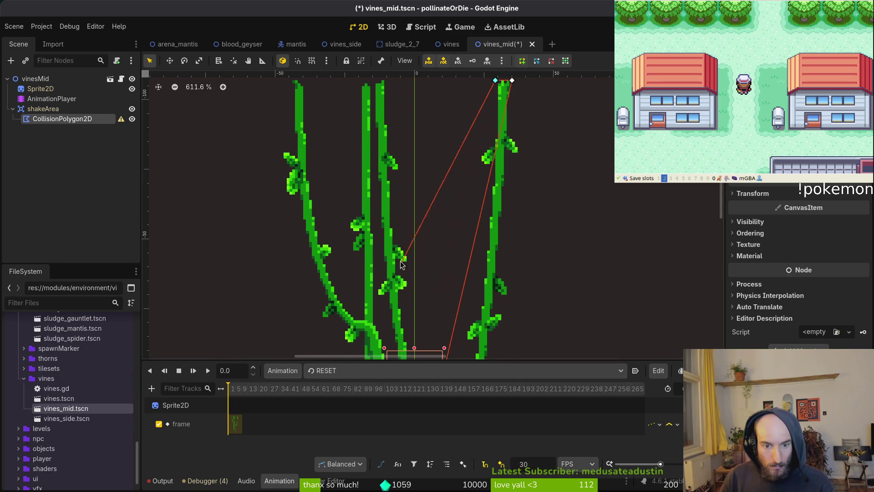
pyautogui.scroll(3, 433, 298)
pyautogui.click(487, 246)
pyautogui.click(412, 279)
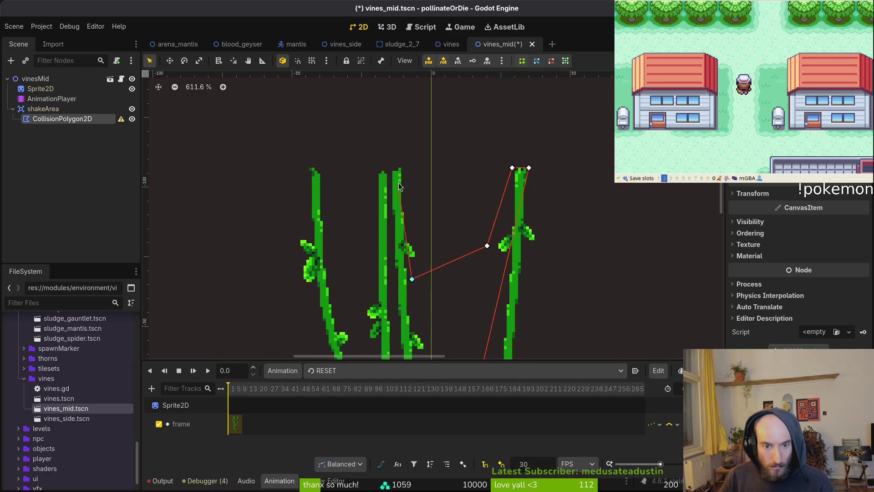
# Step: Add points down the left vine, at the hanging vine's bottom and near the loop
pyautogui.click(309, 167)
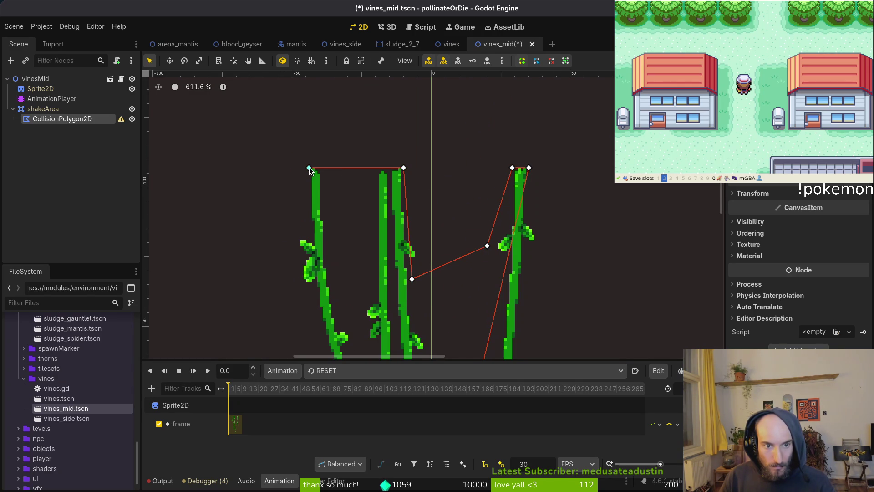
pyautogui.click(306, 250)
pyautogui.scroll(-5, 318, 255)
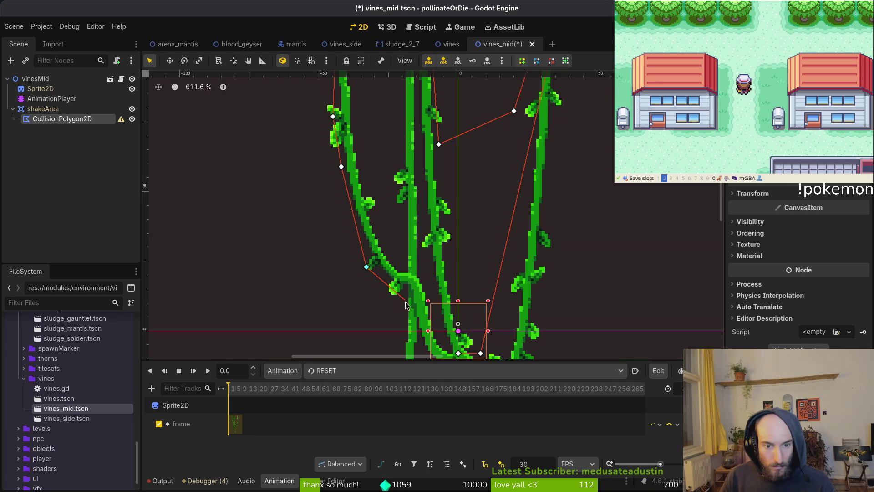
pyautogui.scroll(-7, 403, 303)
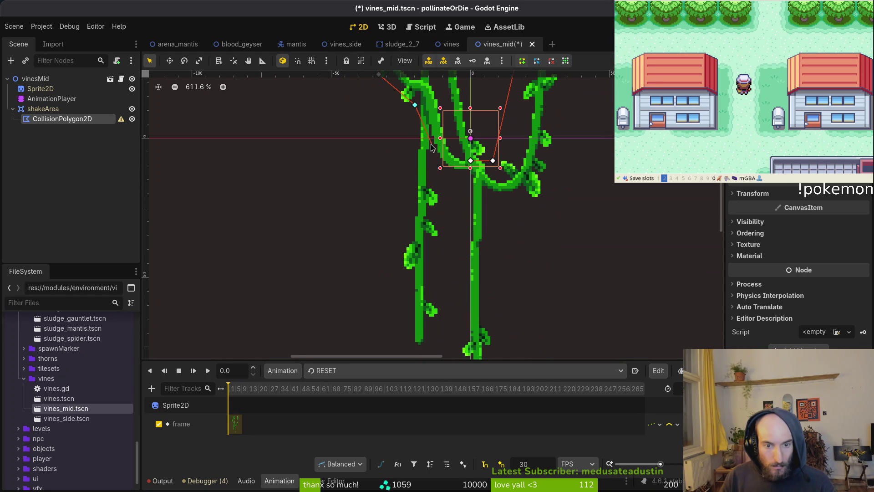
pyautogui.click(412, 345)
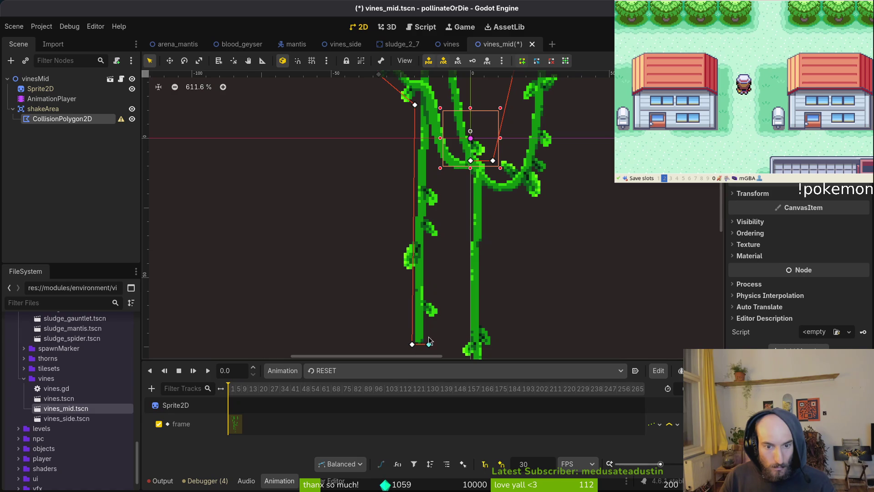
pyautogui.click(432, 147)
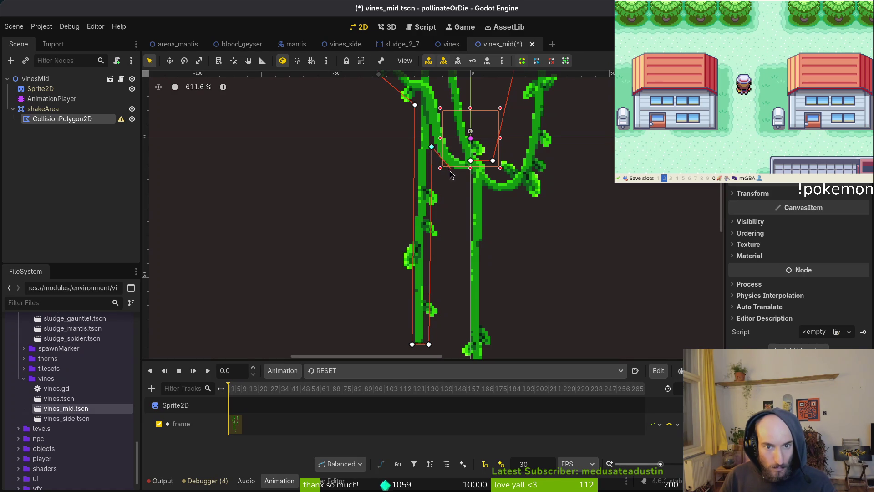
pyautogui.click(468, 178)
pyautogui.scroll(-4, 465, 227)
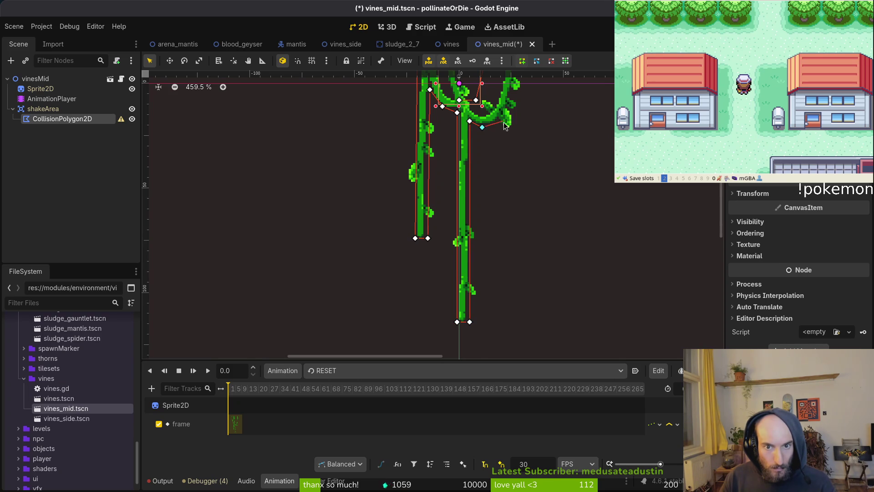
# Step: Close the collision polygon on its first point, undoing the stray edits
pyautogui.moveTo(504, 127); pyautogui.dragTo(463, 187)
pyautogui.scroll(3, 470, 188)
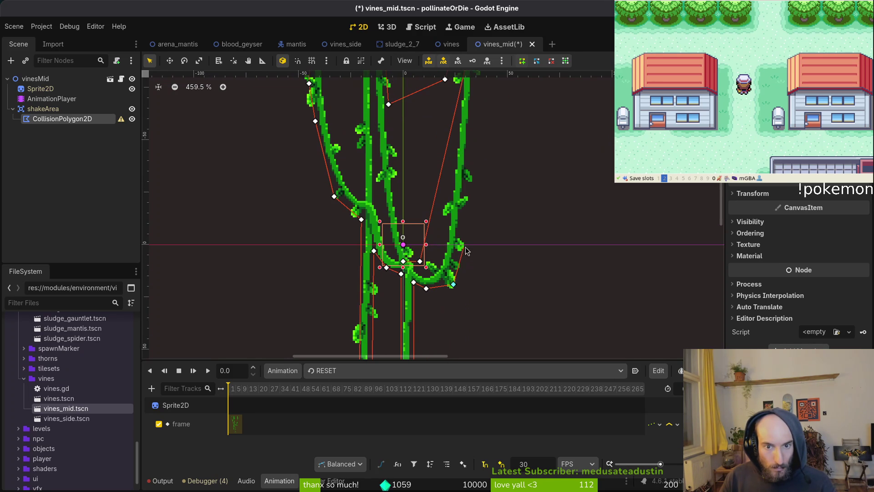
pyautogui.scroll(3, 469, 246)
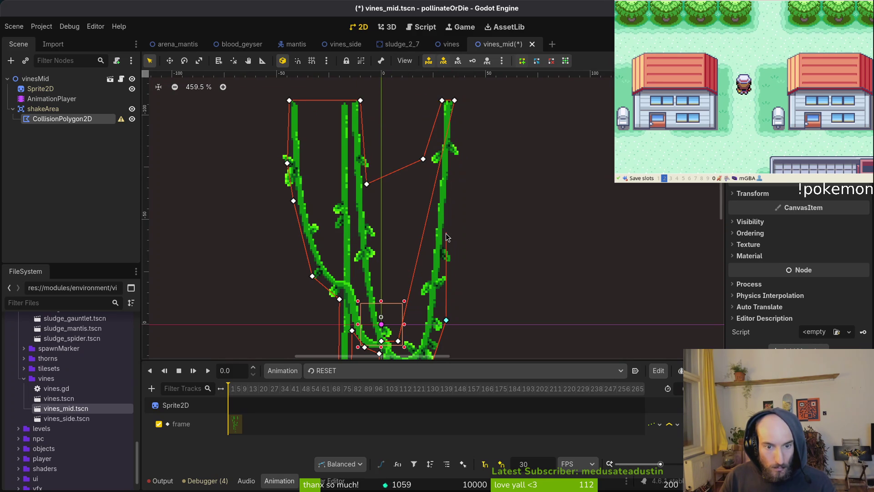
pyautogui.click(382, 341)
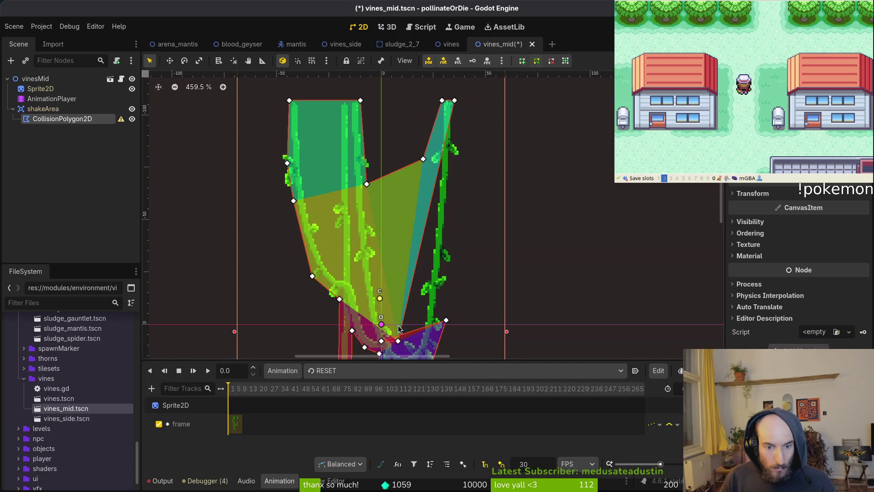
pyautogui.scroll(-2, 419, 302)
pyautogui.hotkey('ctrl', 'z')
pyautogui.hotkey('ctrl', 'z')
pyautogui.hotkey('ctrl', 'z')
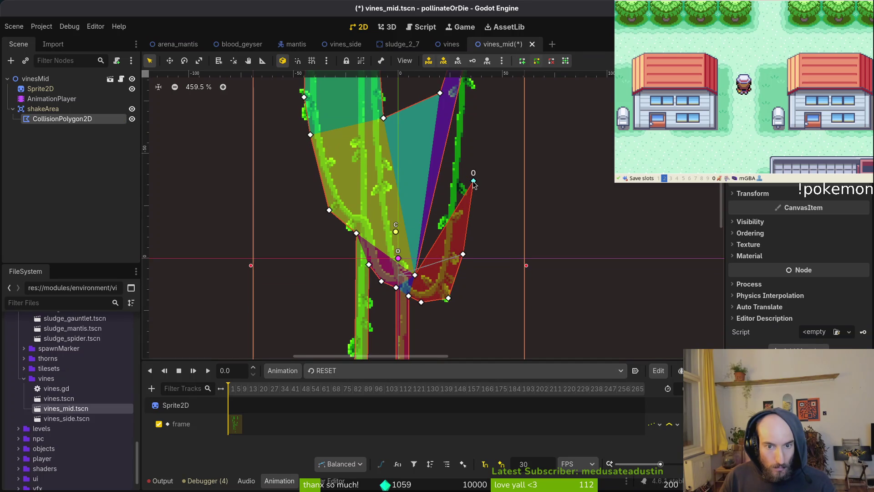
pyautogui.scroll(2, 414, 281)
# Step: Drag the vertices into the V's crotch and around the loop, then save vines_mid
pyautogui.moveTo(443, 148)
pyautogui.mouseDown()
pyautogui.moveTo(455, 187)
pyautogui.moveTo(437, 210)
pyautogui.moveTo(434, 329)
pyautogui.mouseUp()
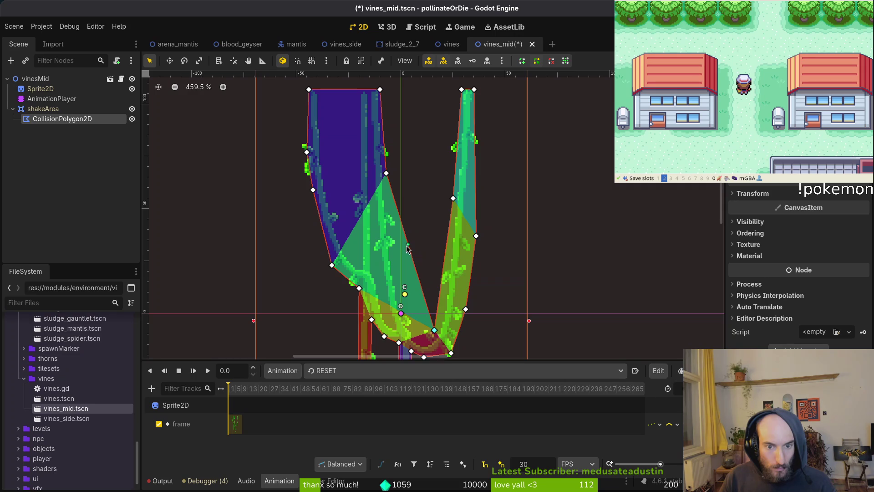
pyautogui.moveTo(408, 244)
pyautogui.mouseDown()
pyautogui.moveTo(416, 337)
pyautogui.moveTo(413, 329)
pyautogui.mouseUp()
pyautogui.moveTo(402, 263)
pyautogui.mouseDown()
pyautogui.moveTo(402, 255)
pyautogui.moveTo(400, 287)
pyautogui.mouseUp()
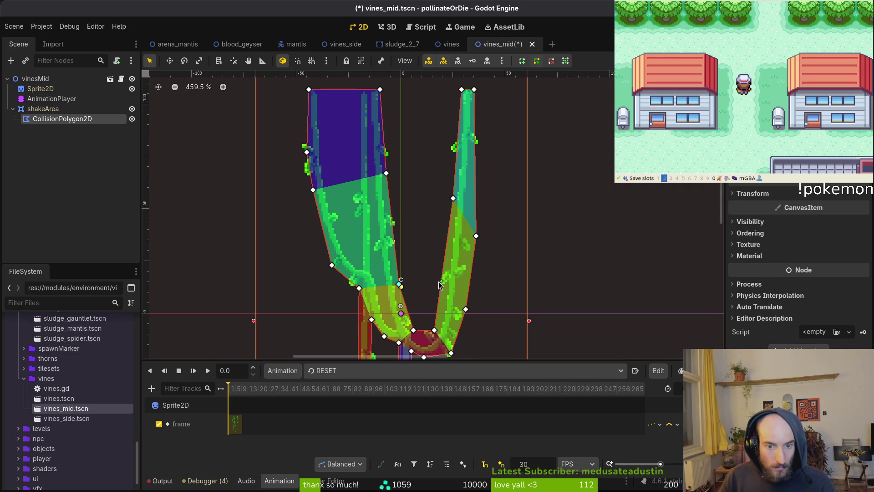
pyautogui.moveTo(476, 236); pyautogui.dragTo(462, 261)
pyautogui.scroll(-3, 469, 247)
pyautogui.scroll(-5, 469, 303)
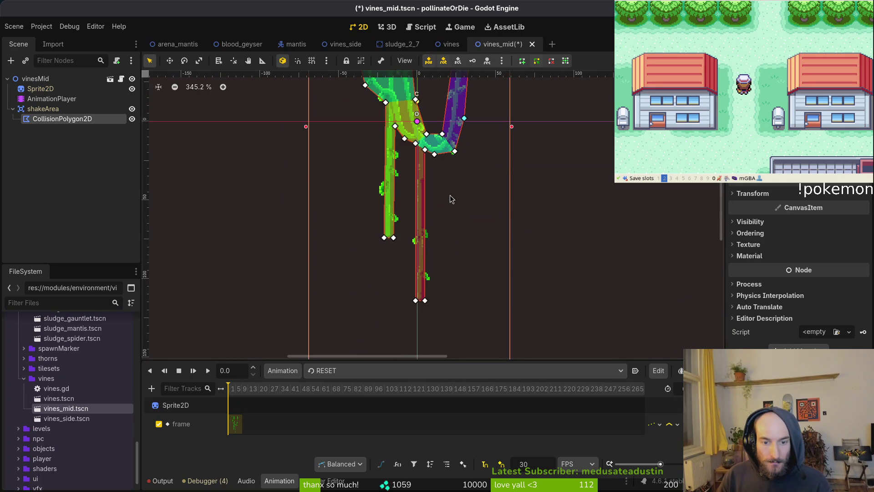
pyautogui.hotkey('ctrl', 's')
pyautogui.hotkey('ctrl', 's')
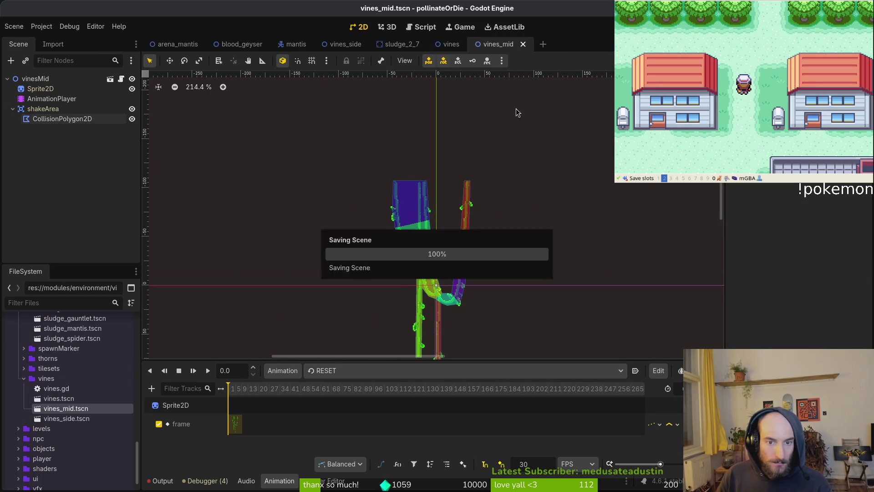
# Step: Playtest the game and enter the mantis level, which fails with an error
pyautogui.press('F5')
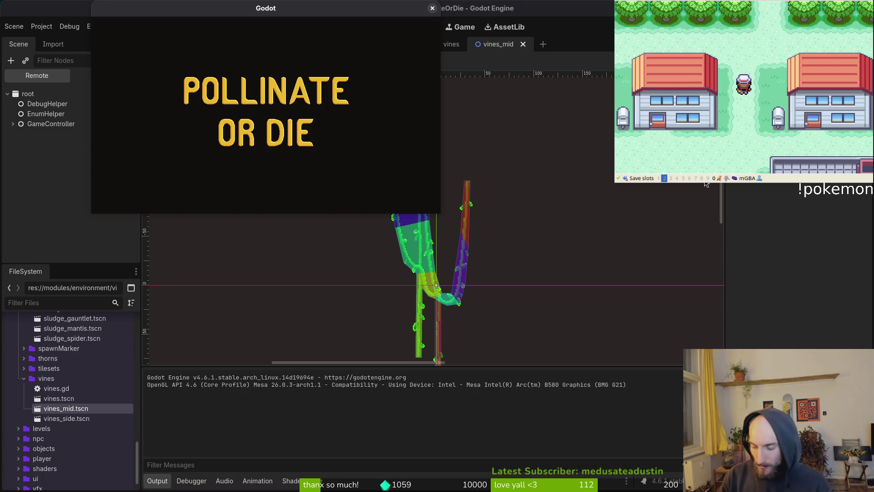
pyautogui.press('Escape')
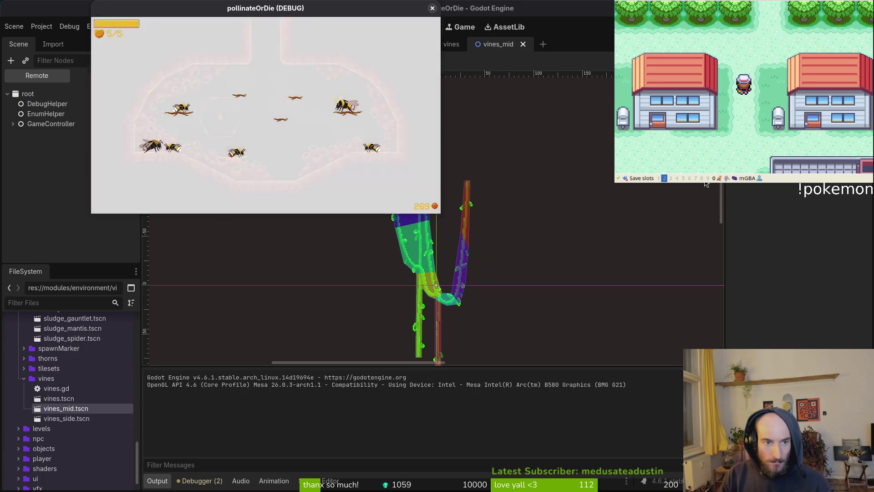
pyautogui.press('Down')
pyautogui.press('Return')
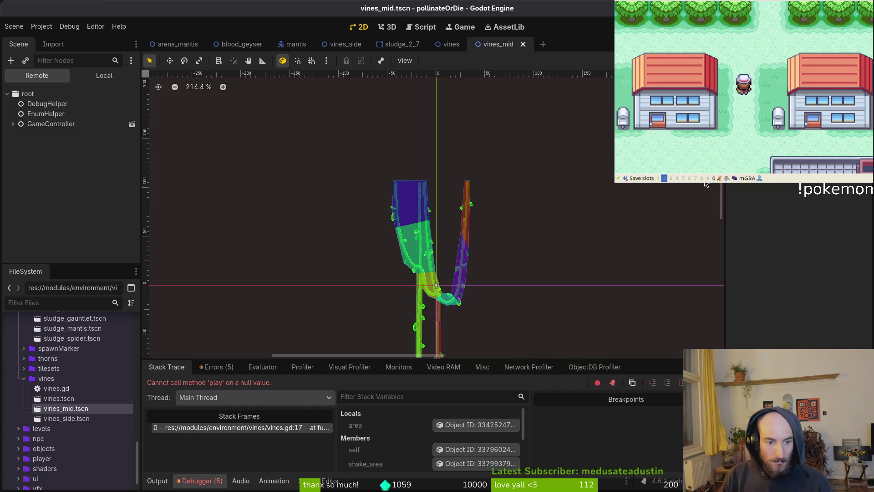
# Step: Assign AnimationPlayer to vinesMid's animation property in the Inspector
pyautogui.click(107, 76)
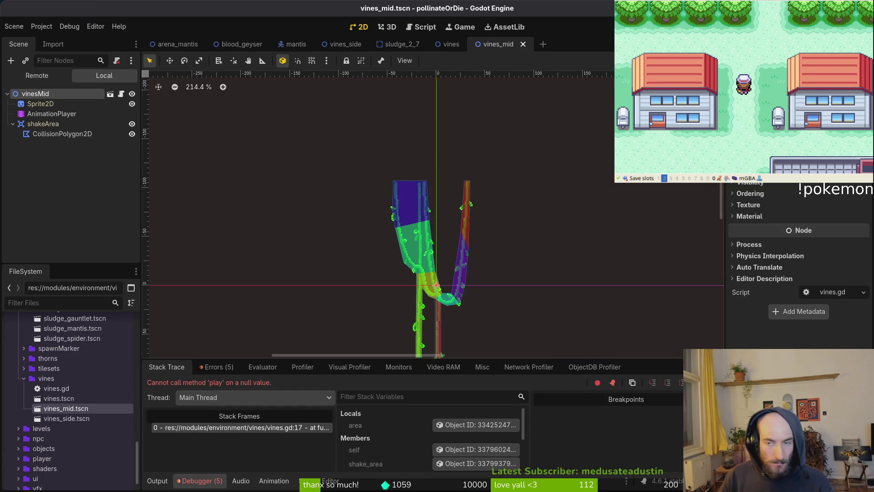
pyautogui.click(834, 91)
pyautogui.click(394, 145)
pyautogui.click(470, 394)
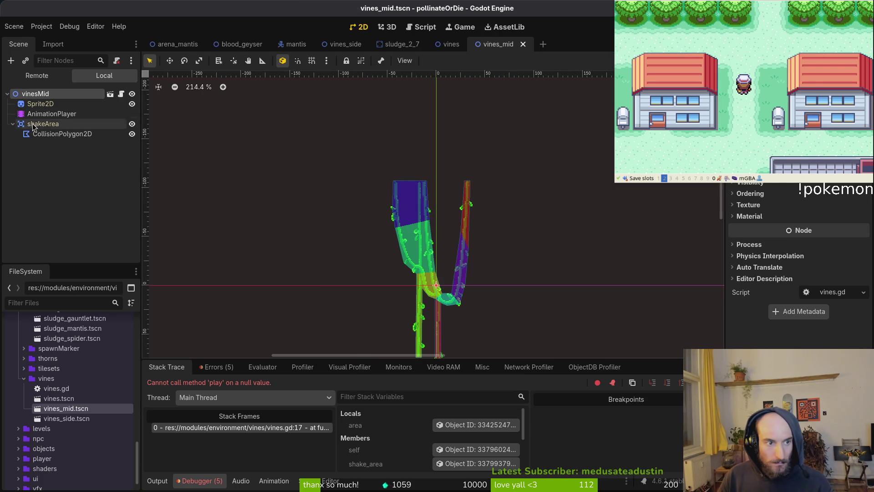
pyautogui.click(28, 124)
pyautogui.click(12, 124)
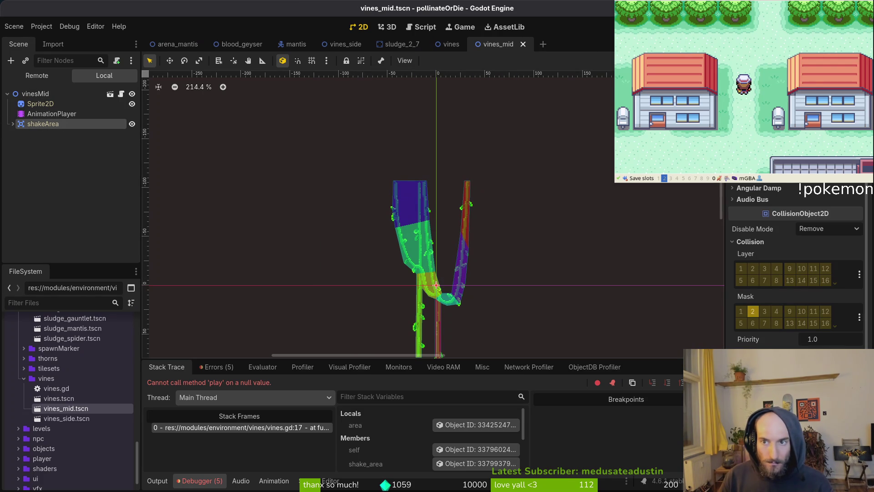
# Step: Copy and paste the vinesLeft instance in arena_mantis and start renaming the copy
pyautogui.click(176, 44)
pyautogui.click(313, 200)
pyautogui.hotkey('ctrl', 'c')
pyautogui.click(40, 78)
pyautogui.hotkey('ctrl', 'v')
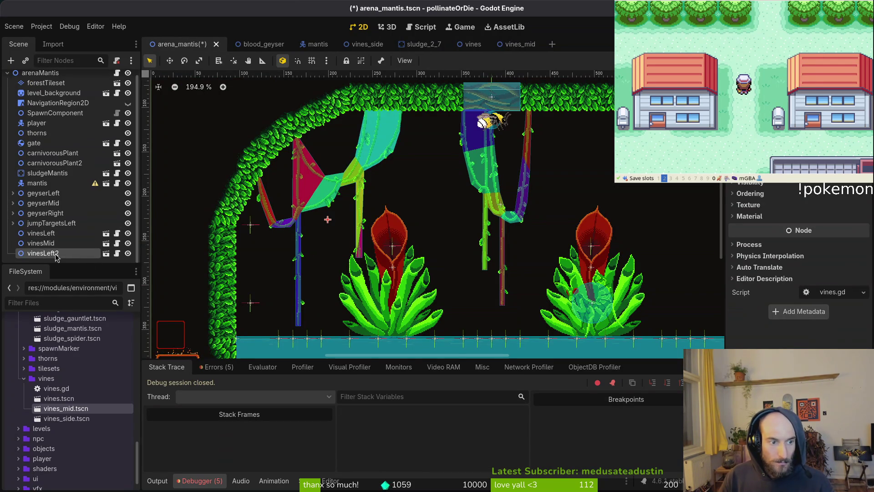
pyautogui.doubleClick(57, 254)
# Step: Name the copy vinesRight, move it right, and mirror it with x scale -1.0
pyautogui.write('vinesR')
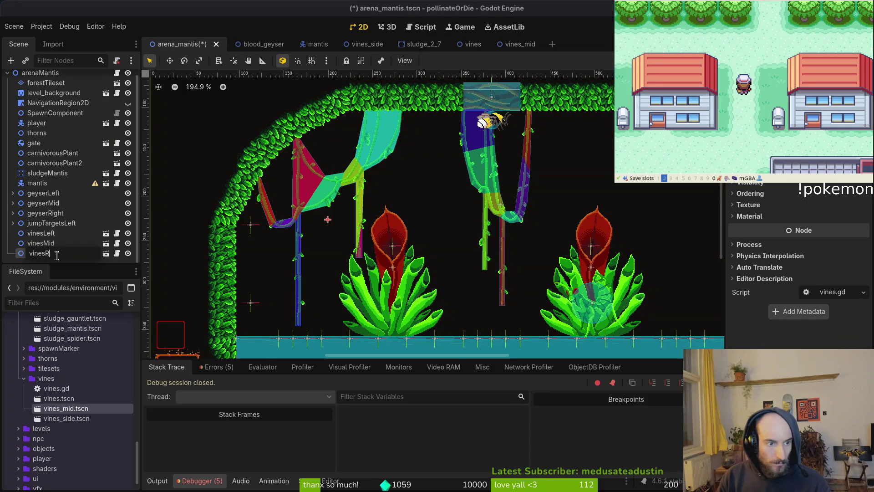
pyautogui.write('ight')
pyautogui.press('Return')
pyautogui.scroll(-4, 395, 199)
pyautogui.moveTo(385, 200); pyautogui.dragTo(564, 204)
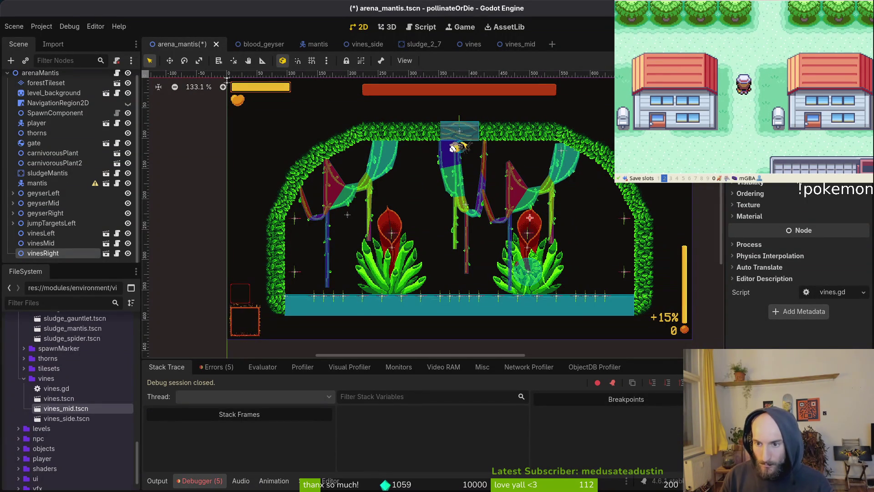
pyautogui.scroll(3, 819, 200)
pyautogui.click(837, 212)
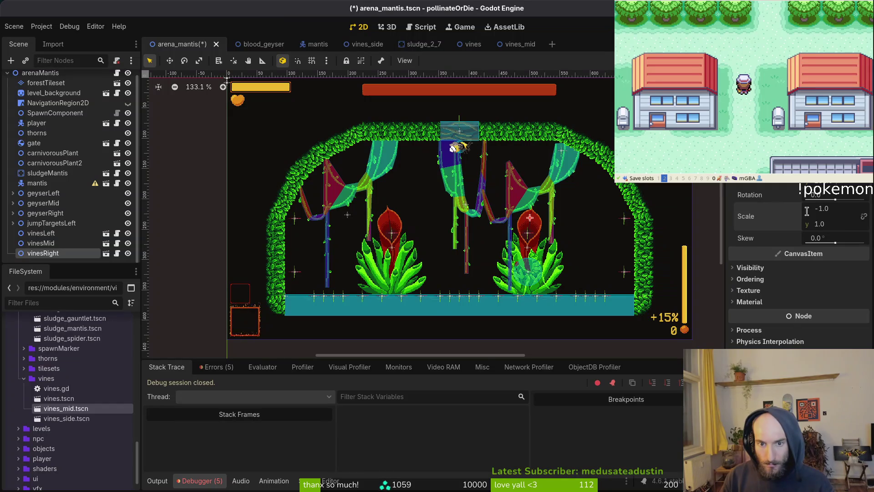
pyautogui.press('Return')
pyautogui.scroll(4, 508, 206)
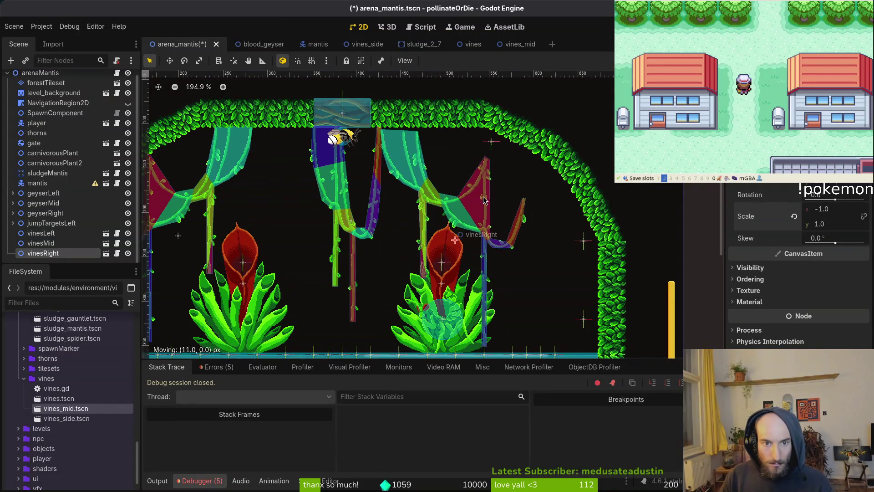
pyautogui.hotkey('alt', 'Tab')
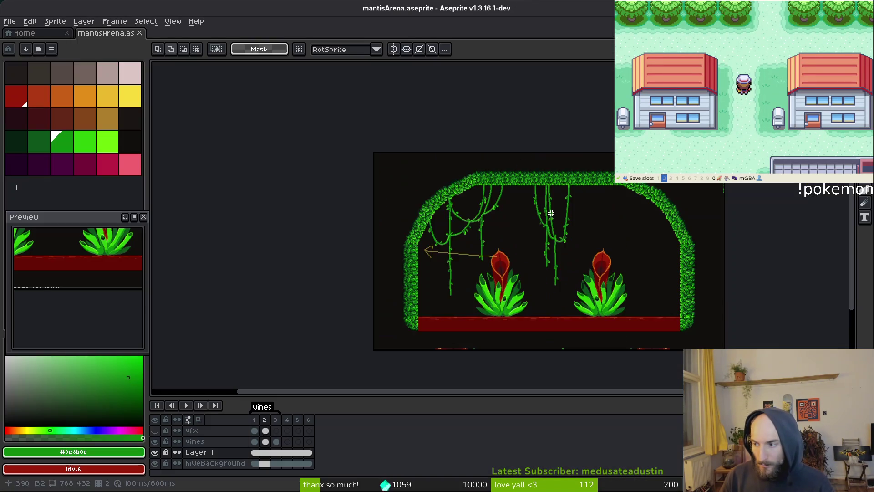
# Step: Select the vines layer's frame 2 cel in Aseprite
pyautogui.scroll(4, 552, 213)
pyautogui.scroll(2, 400, 213)
pyautogui.scroll(-6, 414, 228)
pyautogui.scroll(4, 371, 203)
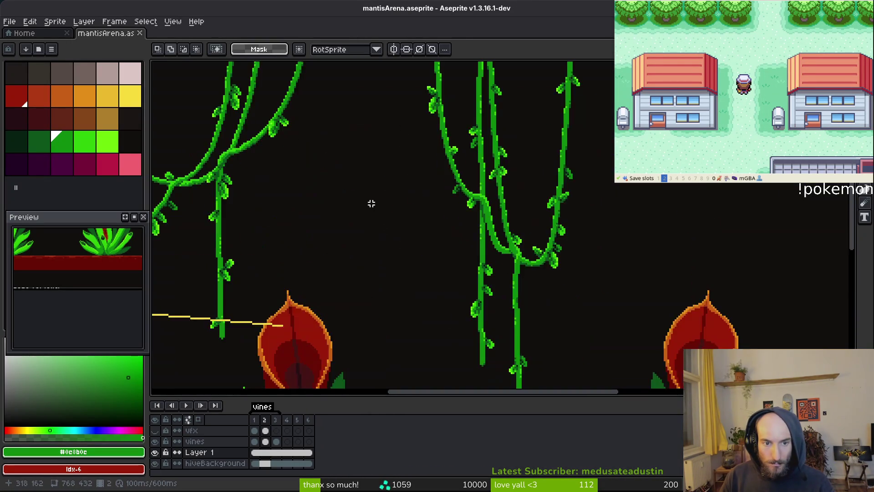
pyautogui.scroll(-3, 372, 203)
pyautogui.scroll(2, 454, 236)
pyautogui.scroll(-2, 591, 254)
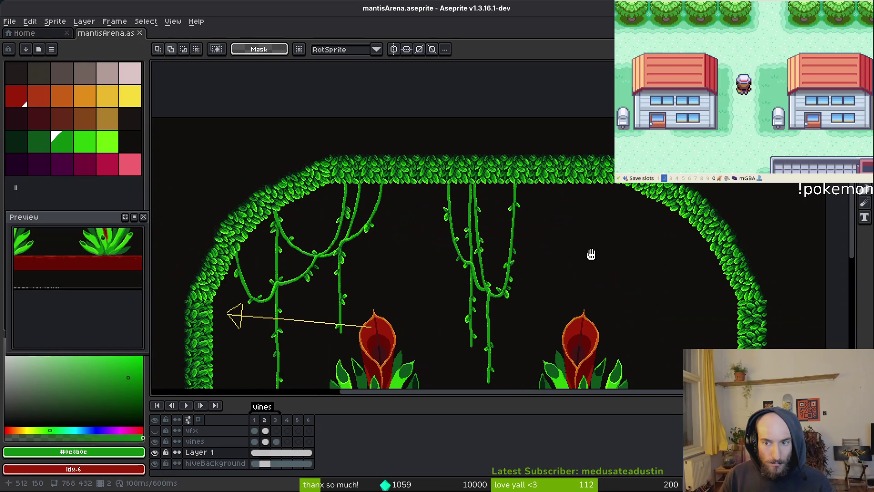
pyautogui.scroll(-2, 547, 242)
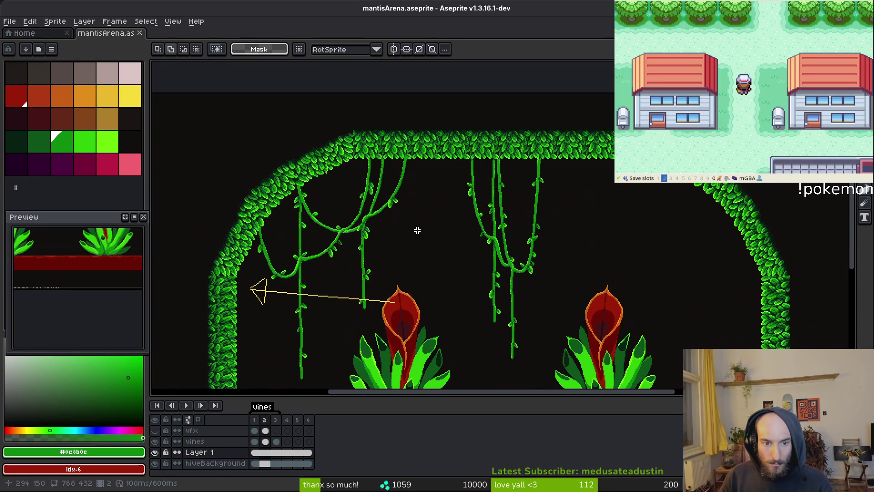
pyautogui.click(266, 441)
pyautogui.scroll(-2, 335, 244)
# Step: Paste a horizontally flipped copy of the vines and commit it, then return to Godot
pyautogui.hotkey('ctrl', 'a')
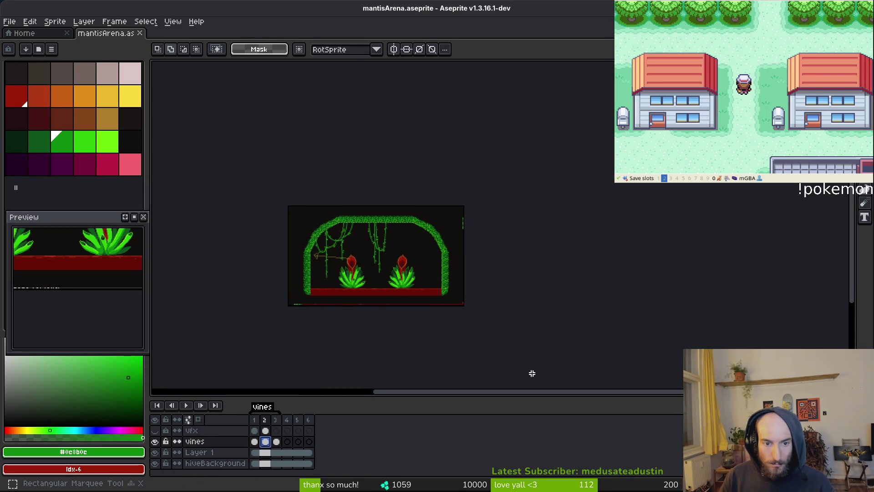
pyautogui.hotkey('ctrl', 'v')
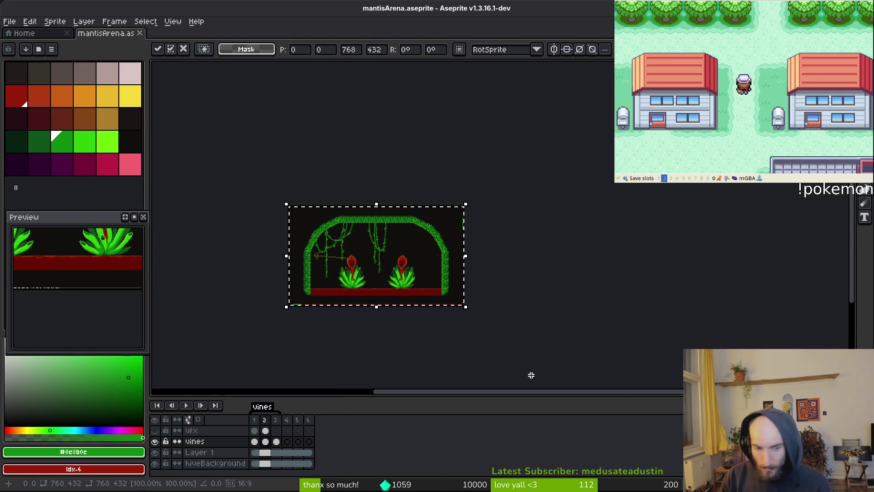
pyautogui.hotkey('shift', 'h')
pyautogui.scroll(5, 437, 228)
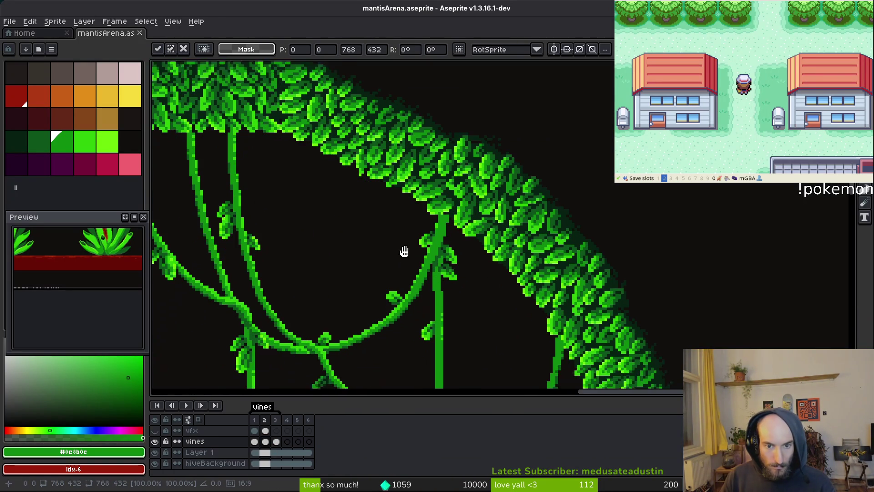
pyautogui.scroll(-3, 439, 234)
pyautogui.press('Return')
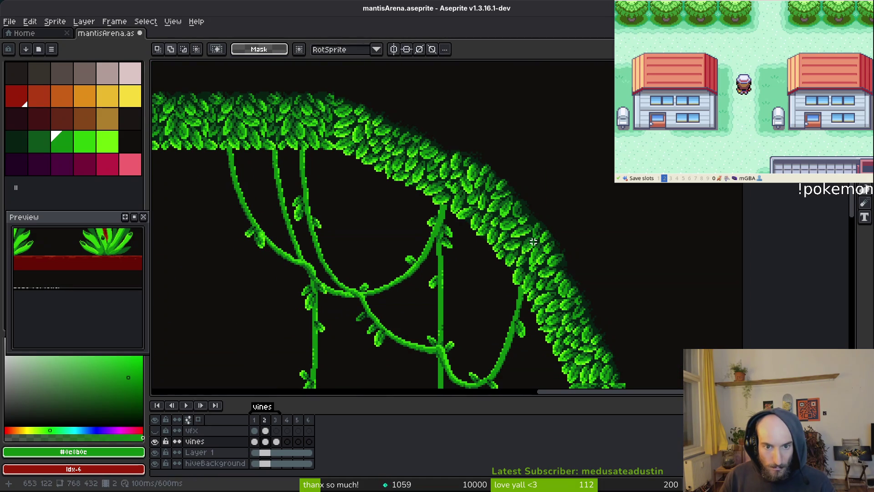
pyautogui.hotkey('alt', 'Tab')
pyautogui.scroll(8, 530, 232)
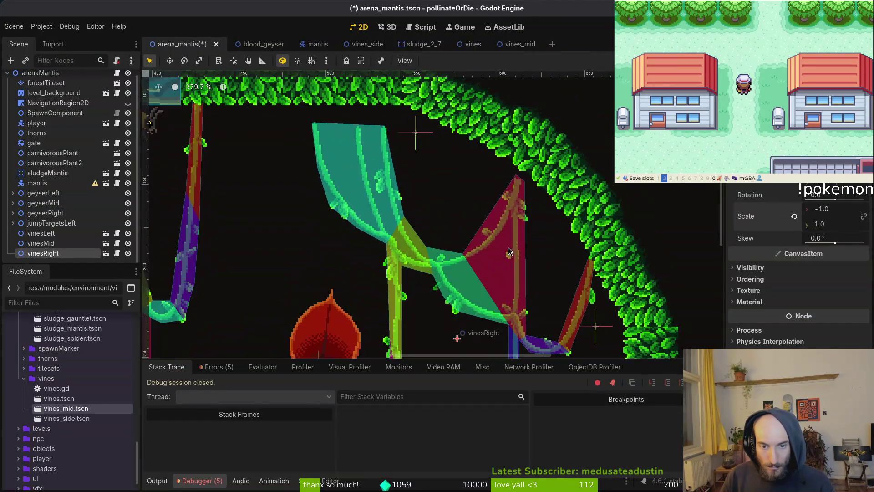
# Step: Shift the right vine polygons onto the leafy arch, checking against the Aseprite art
pyautogui.moveTo(513, 164)
pyautogui.mouseDown()
pyautogui.moveTo(419, 329)
pyautogui.moveTo(460, 304)
pyautogui.mouseUp()
pyautogui.hotkey('alt', 'Tab')
pyautogui.scroll(5, 456, 298)
pyautogui.hotkey('alt', 'Tab')
pyautogui.scroll(-3, 474, 241)
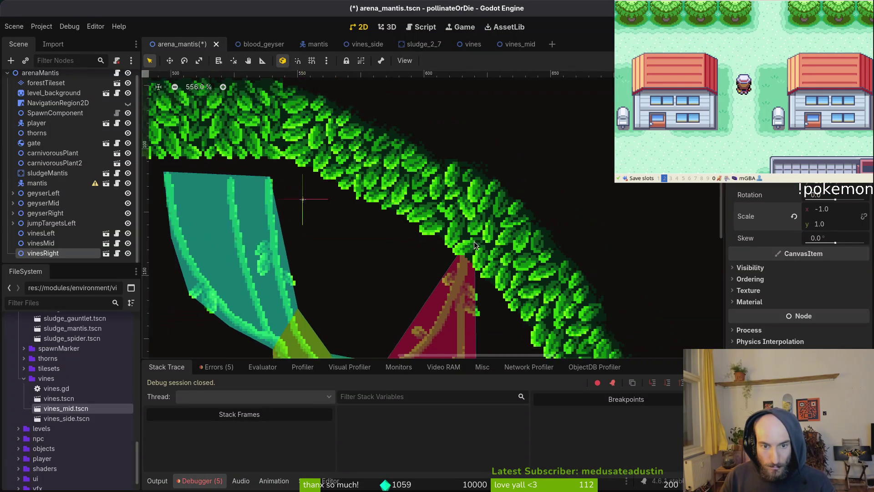
pyautogui.moveTo(457, 254)
pyautogui.mouseDown()
pyautogui.moveTo(388, 231)
pyautogui.moveTo(355, 236)
pyautogui.moveTo(436, 247)
pyautogui.moveTo(433, 228)
pyautogui.moveTo(432, 239)
pyautogui.mouseUp()
pyautogui.scroll(7, 431, 238)
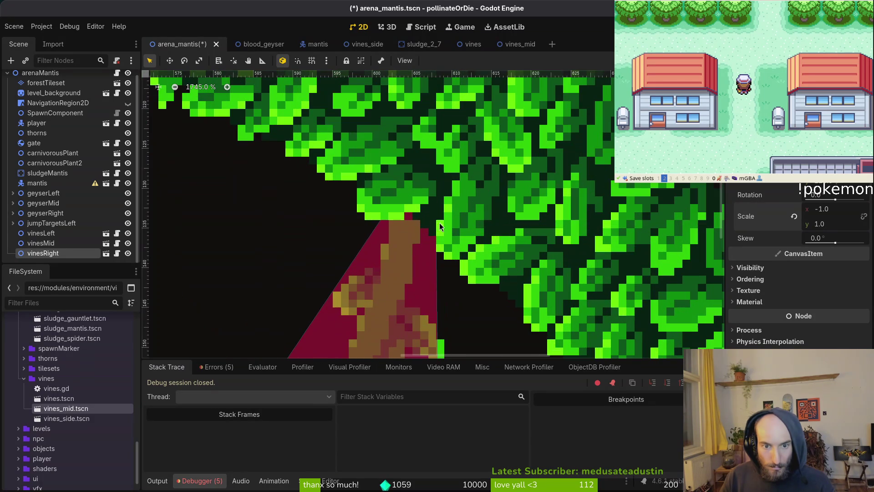
pyautogui.moveTo(378, 250)
pyautogui.mouseDown()
pyautogui.moveTo(416, 260)
pyautogui.moveTo(408, 246)
pyautogui.mouseUp()
# Step: Compare once more with the Aseprite reference and save the arena_mantis scene
pyautogui.hotkey('alt', 'Tab')
pyautogui.hotkey('alt', 'Tab')
pyautogui.scroll(-11, 408, 246)
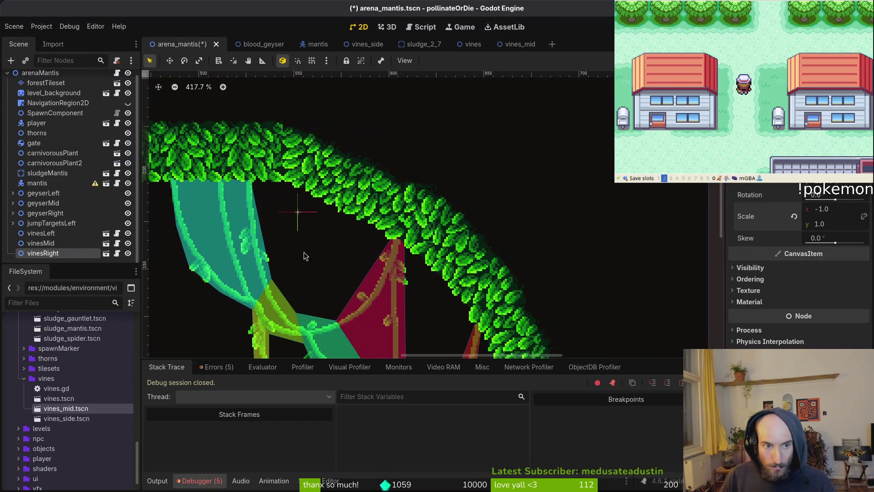
pyautogui.hotkey('ctrl', 's')
pyautogui.scroll(-5, 395, 264)
pyautogui.scroll(-4, 468, 208)
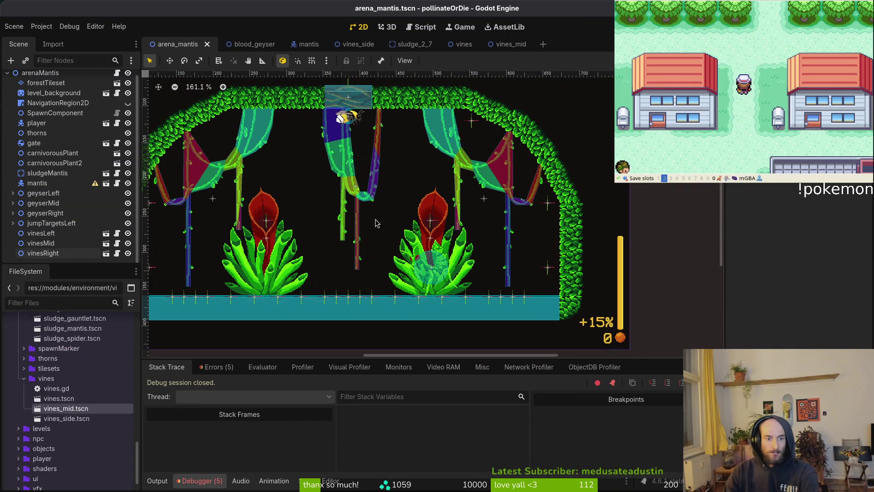
pyautogui.scroll(-3, 313, 239)
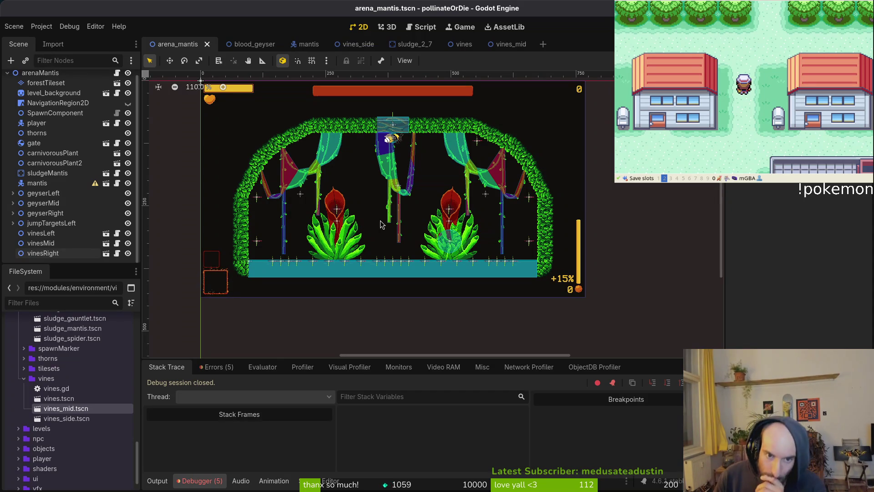
pyautogui.scroll(-4, 383, 222)
pyautogui.click(46, 82)
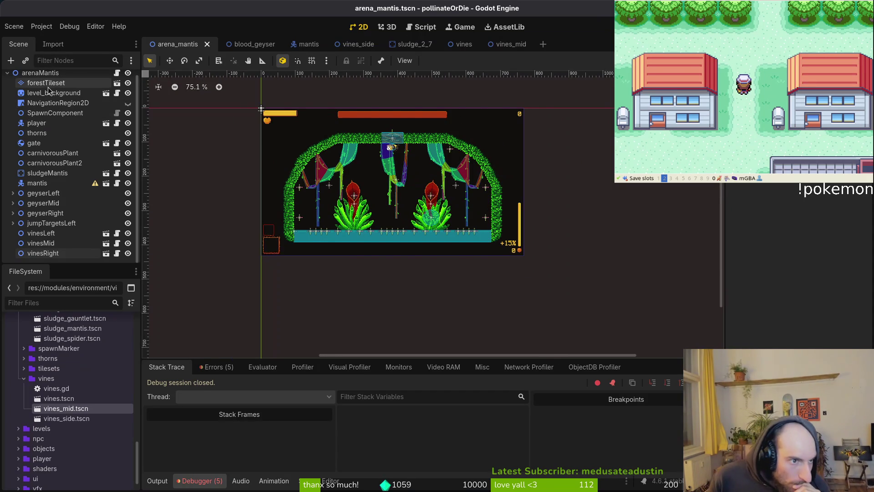
# Step: Recentre the arena view, save arena_mantis, and run the game with F5
pyautogui.moveTo(430, 192); pyautogui.dragTo(454, 261)
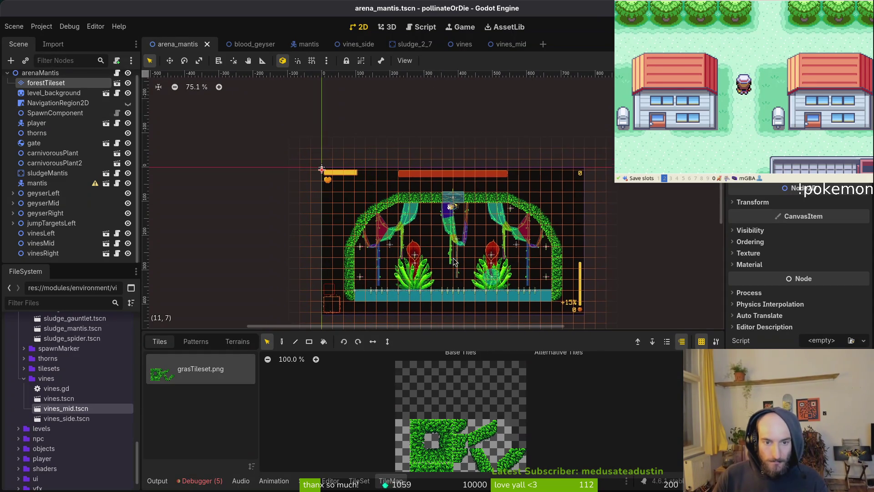
pyautogui.hotkey('ctrl', 's')
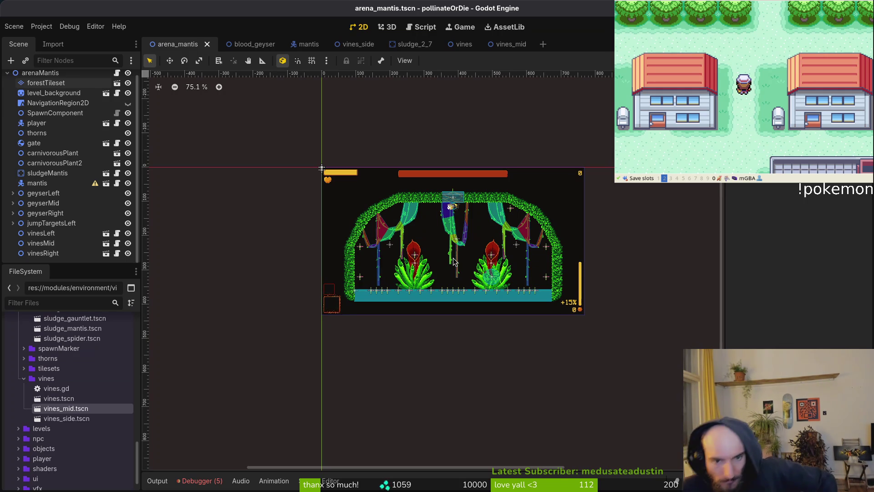
pyautogui.hotkey('ctrl', 's')
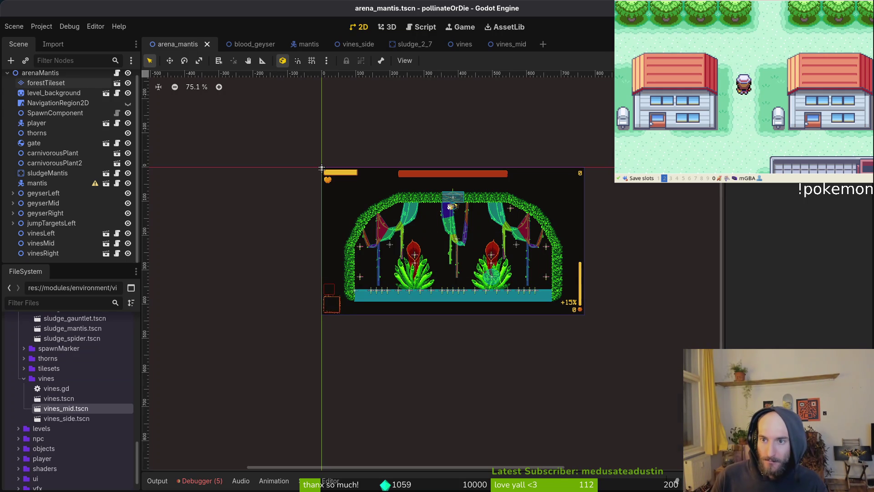
pyautogui.press('F5')
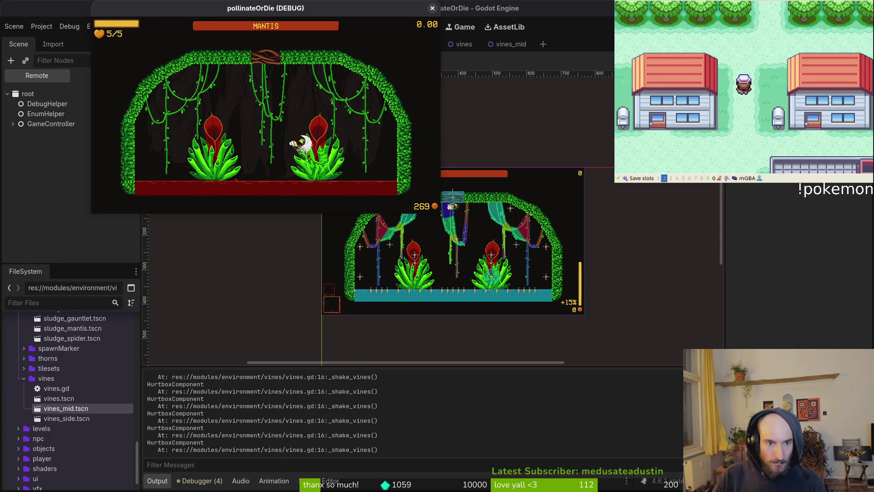
# Step: Fly the bee right into the mantis, then left and up across the arena
pyautogui.press('Right')
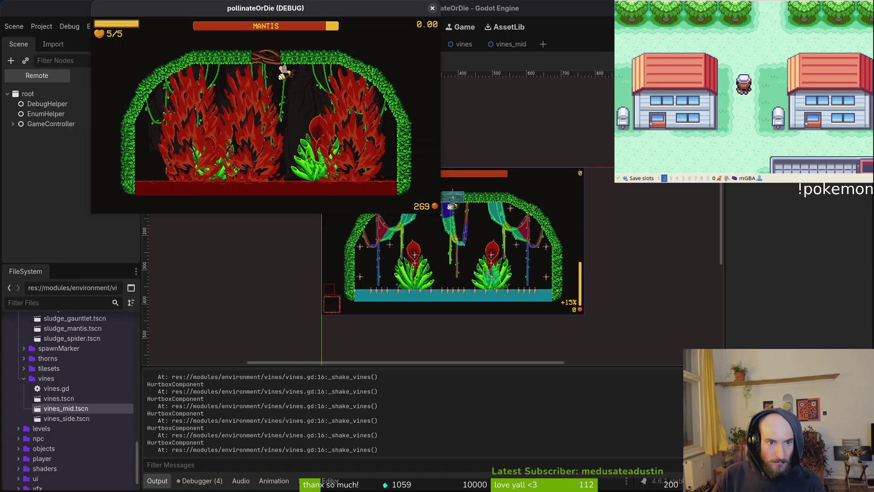
pyautogui.press('Left')
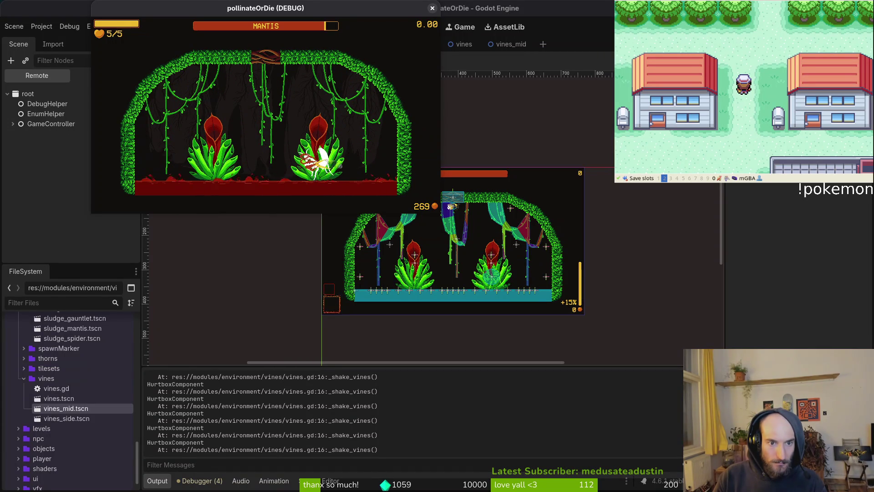
pyautogui.press('Up')
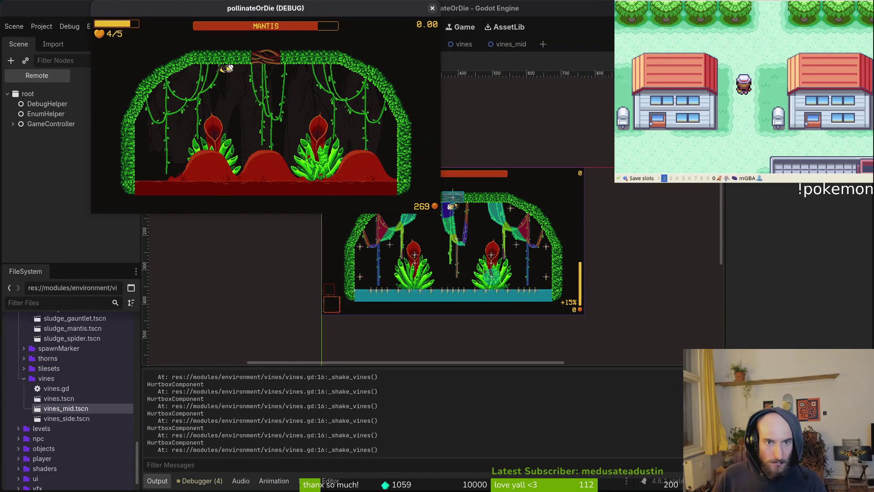
# Step: In vines.gd, duplicate the area_entered connection line for editing
pyautogui.hotkey('alt', 'Tab')
pyautogui.press('6')
pyautogui.press('k')
pyautogui.press('y')
pyautogui.press('y')
pyautogui.write('jpcwGam')
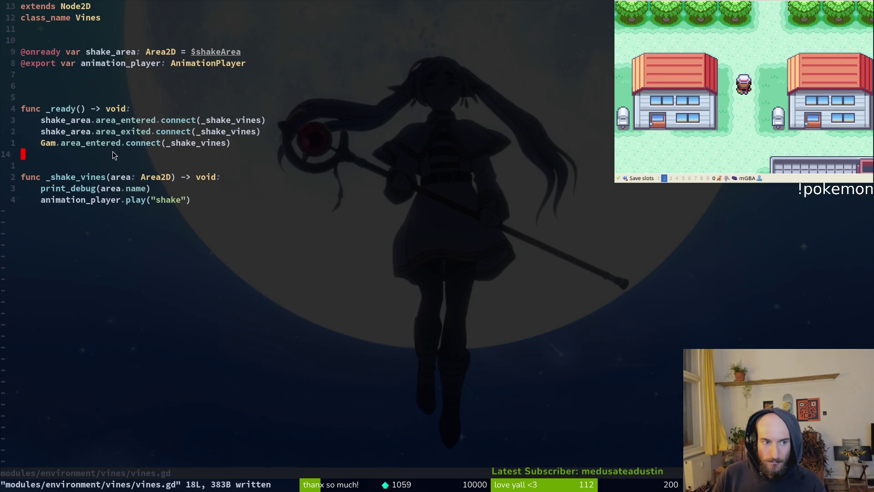
# Step: Finish editing the Gam line and save and quit vines.gd with :wq
pyautogui.press('i')
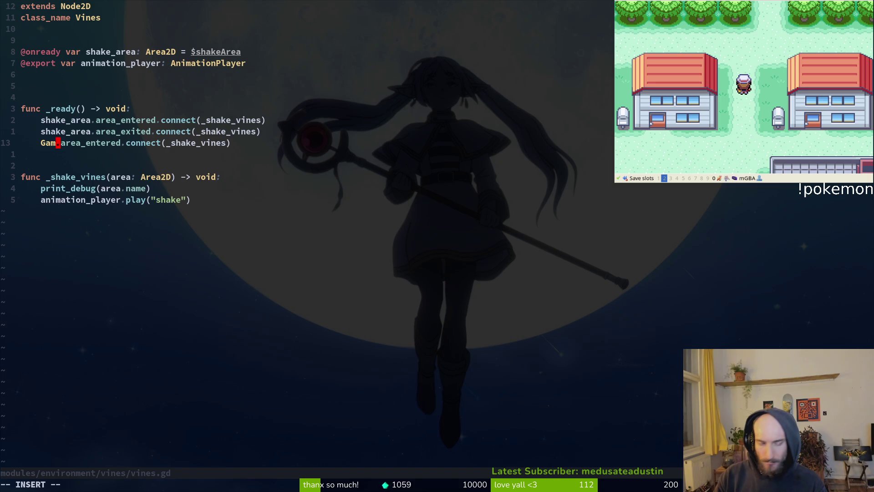
pyautogui.press('Escape')
pyautogui.write(':wq')
pyautogui.press('Return')
pyautogui.hotkey('ctrl', 'd')
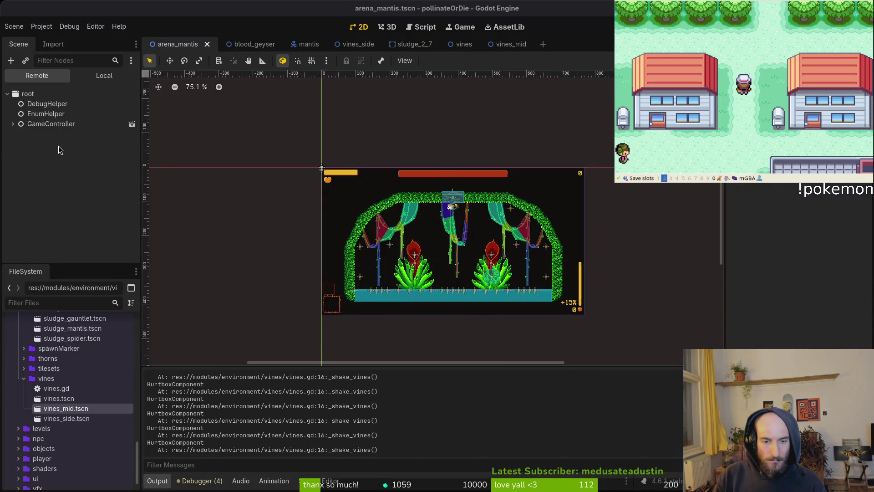
# Step: Reopen vines.gd in vim from gamedev/pollinate-or-die/ and place the cursor on the Gam line
pyautogui.press('super+Return')
pyautogui.write('cd gamedev/pollinate-or-die/')
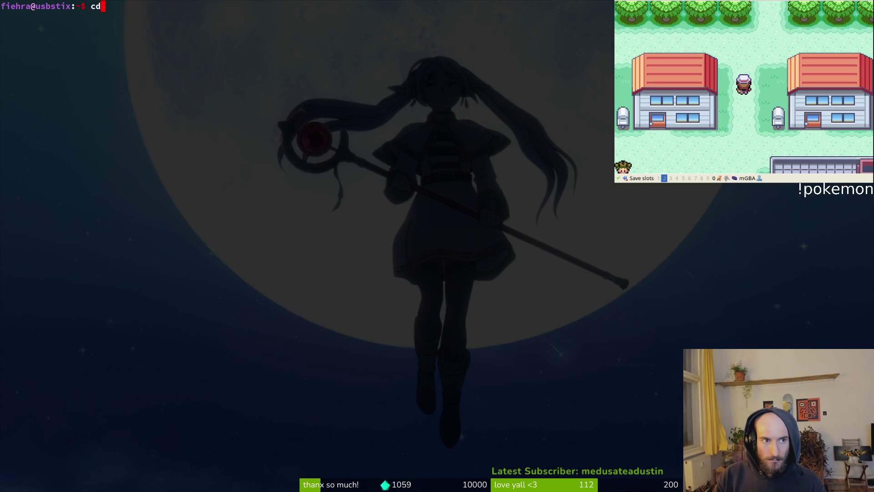
pyautogui.press('Return')
pyautogui.write('vim')
pyautogui.press('Return')
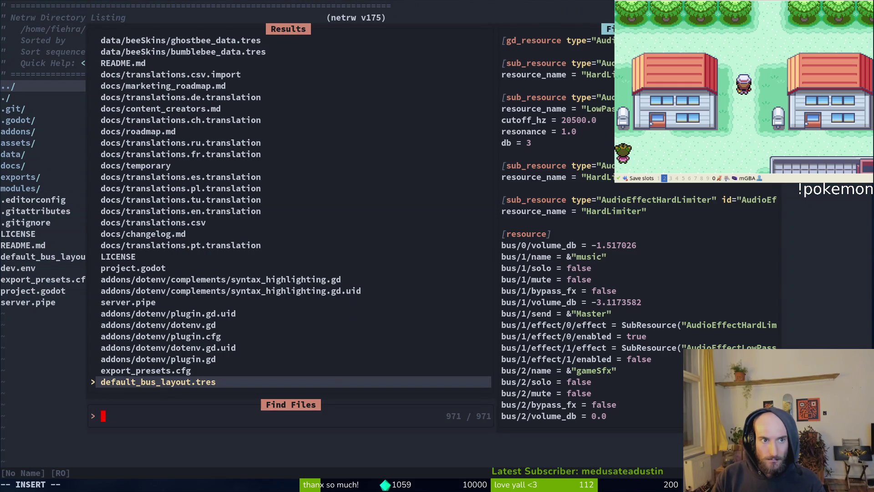
pyautogui.write('vin')
pyautogui.press('Return')
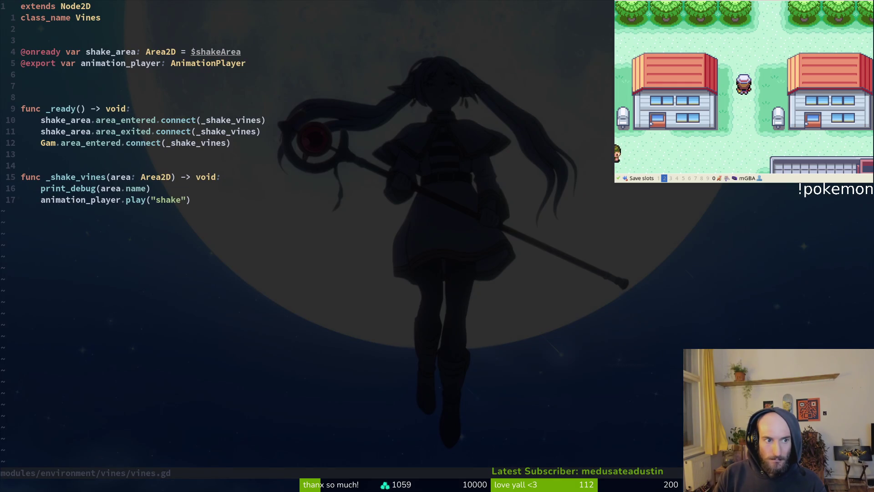
pyautogui.click(38, 143)
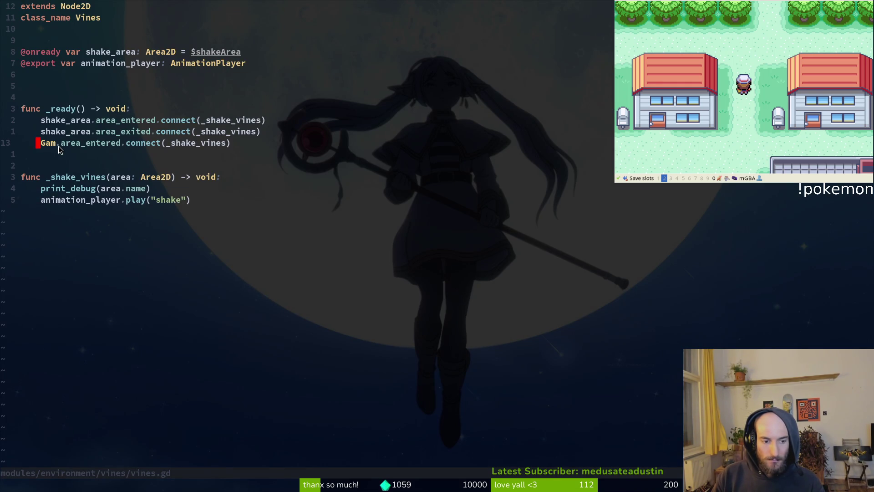
pyautogui.hotkey('alt', 'Tab')
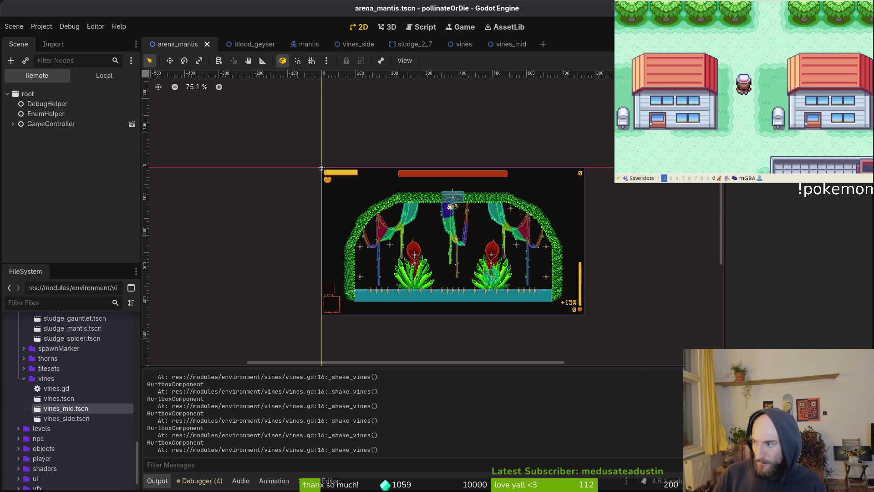
# Step: Save vines.gd in Vim with :w and quit with :q
pyautogui.hotkey('alt', 'Tab')
pyautogui.click(397, 218)
pyautogui.write(':w')
pyautogui.press('Return')
pyautogui.write(':q')
pyautogui.press('Return')
# Step: Back in Godot, launch System Monitor from the search and select the godot process
pyautogui.hotkey('alt', 'Tab')
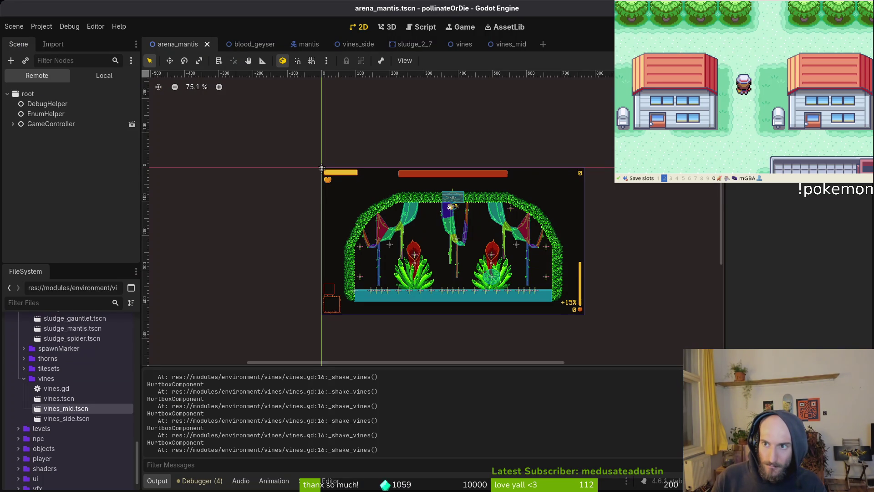
pyautogui.press('super')
pyautogui.write('system')
pyautogui.press('Return')
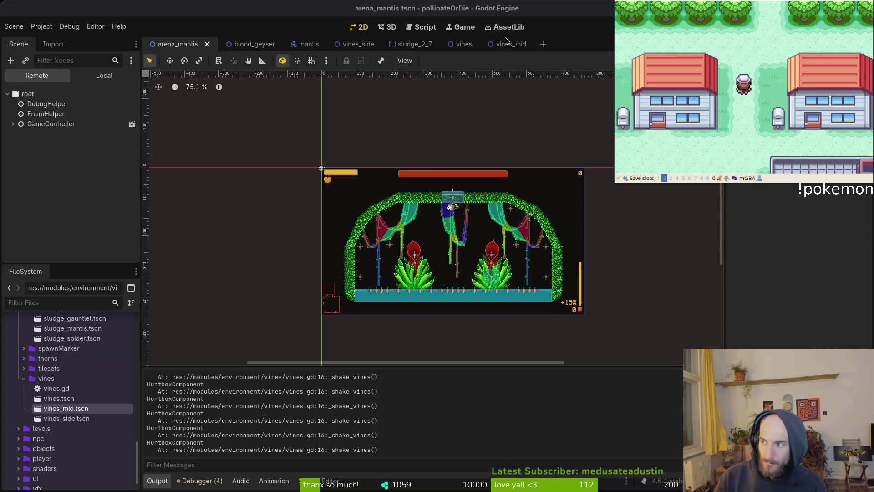
pyautogui.click(279, 122)
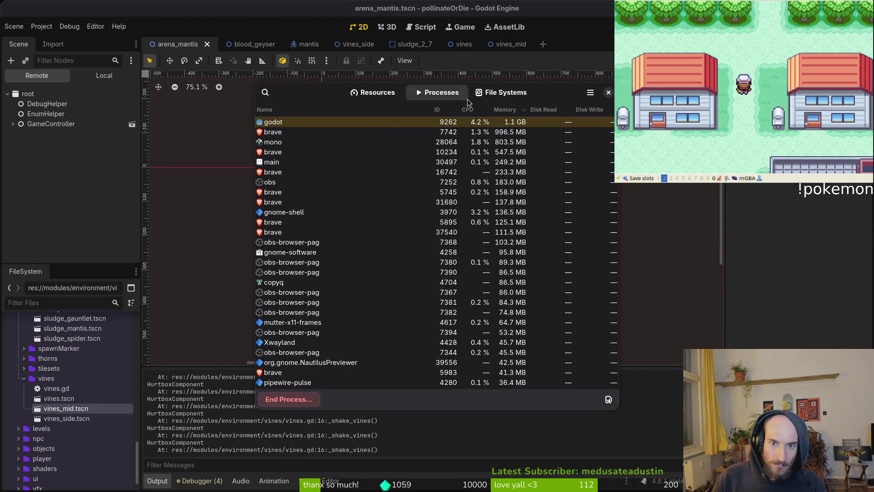
# Step: End the godot process, confirm the kill, then close the System Monitor window
pyautogui.click(288, 401)
pyautogui.click(463, 264)
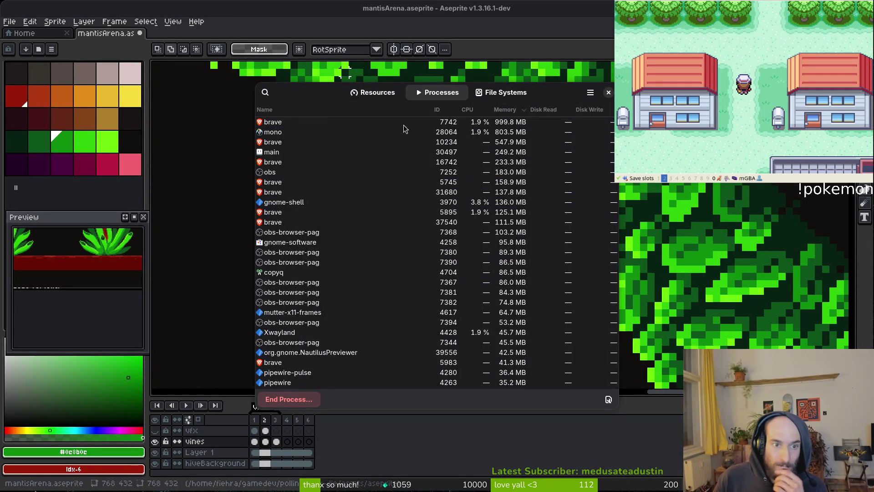
pyautogui.click(616, 380)
pyautogui.moveTo(615, 379); pyautogui.dragTo(614, 127)
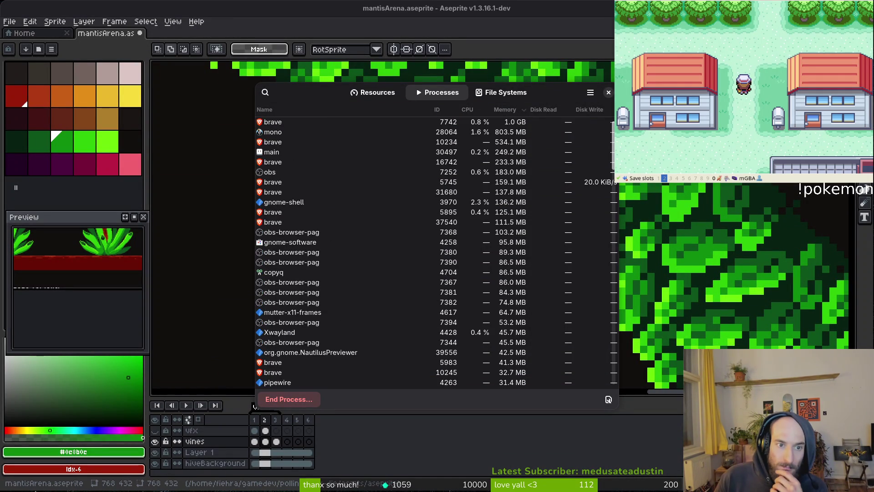
pyautogui.click(255, 406)
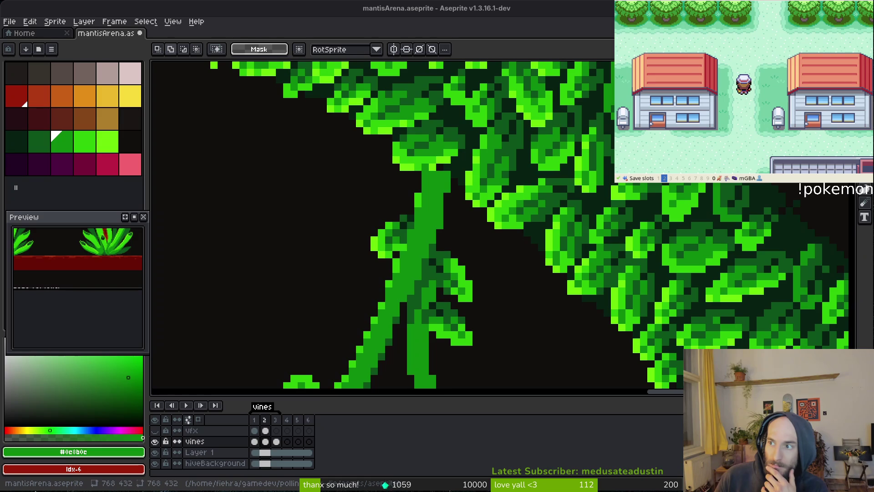
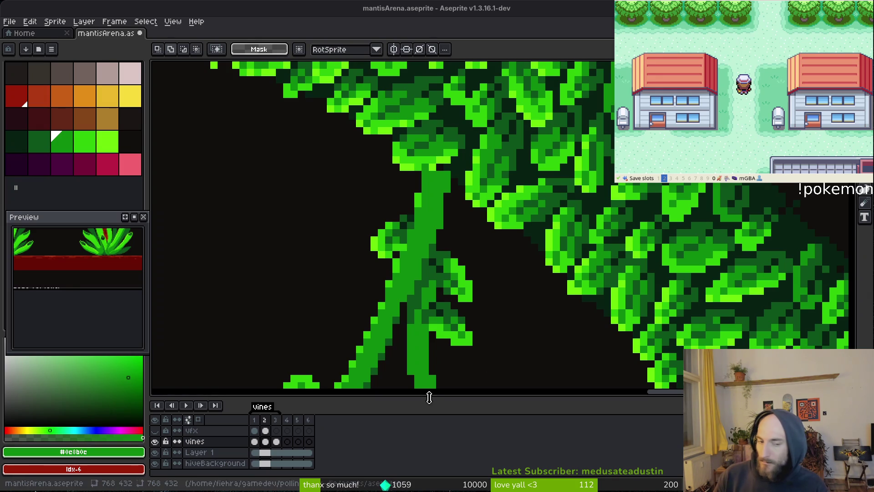
# Step: Save the mantis arena sprite, then open a terminal in the gamedev/pollinate-or-die folder
pyautogui.scroll(-5, 528, 296)
pyautogui.hotkey('ctrl', 's')
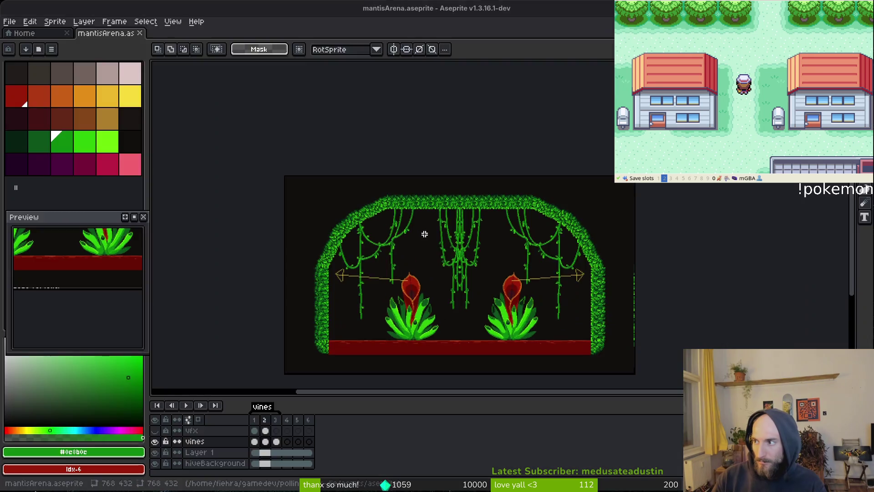
pyautogui.press('super+Return')
pyautogui.write('cd gamedev/qpo')
pyautogui.press('BackSpace')
pyautogui.press('BackSpace')
pyautogui.press('BackSpace')
pyautogui.write('po')
pyautogui.press('Tab')
pyautogui.press('Return')
# Step: Launch Neovim on the project and open vines.gd at the unfinished line 13
pyautogui.write('nvim .')
pyautogui.press('Return')
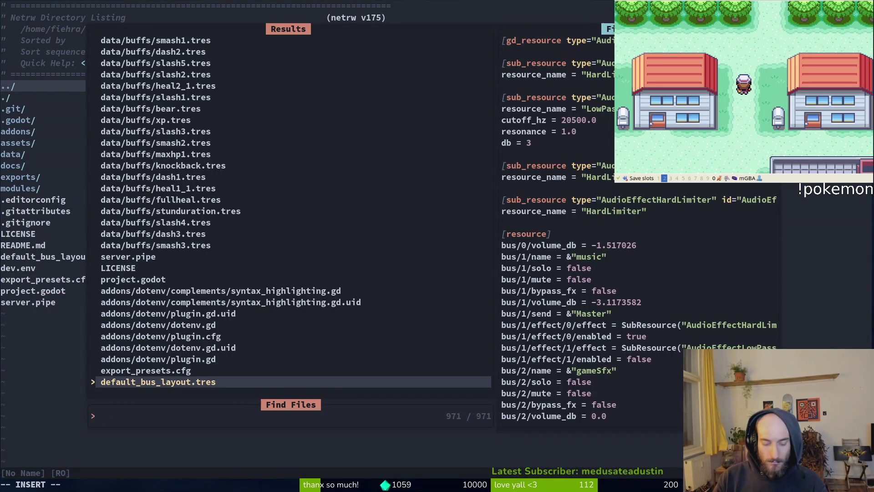
pyautogui.write('vines')
pyautogui.press('Return')
pyautogui.press('1')
pyautogui.press('2')
pyautogui.press('j')
pyautogui.hotkey('alt', 'Tab')
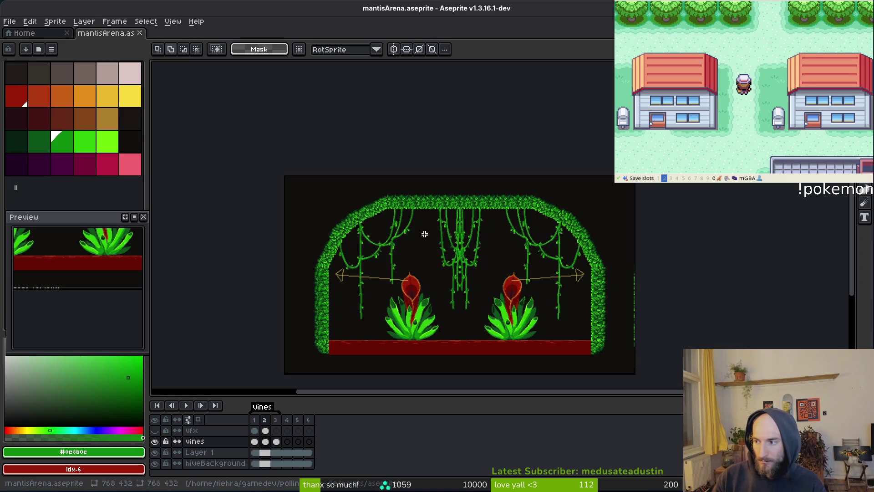
pyautogui.hotkey('alt', 'Tab')
pyautogui.hotkey('alt', 'Tab')
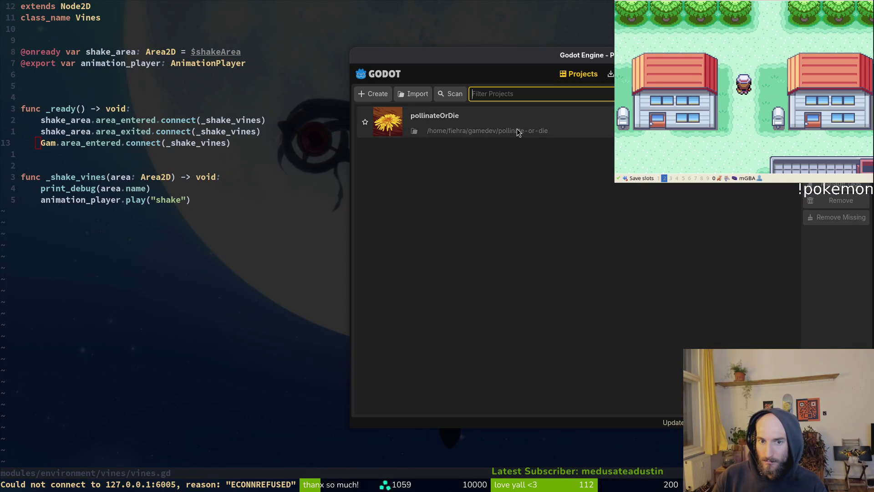
# Step: Open the project in Godot, then restart Neovim and reopen vines.gd
pyautogui.doubleClick(517, 131)
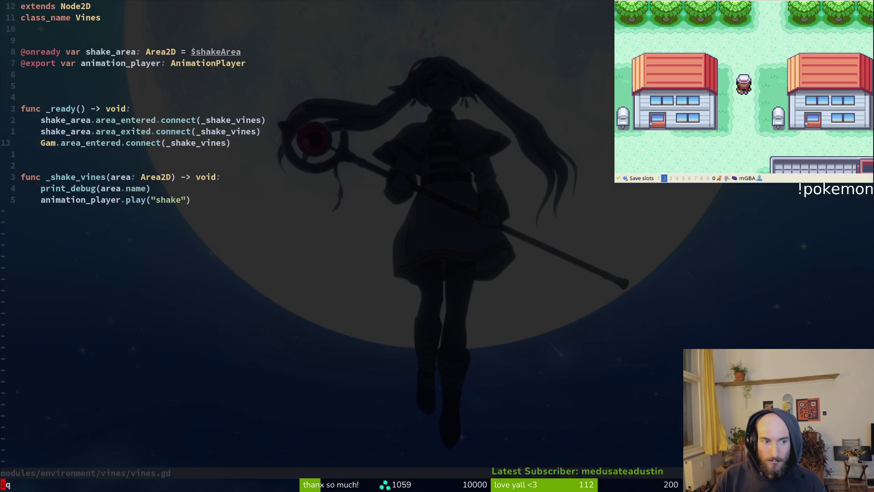
pyautogui.write(':qa')
pyautogui.press('Return')
pyautogui.write('nvim .')
pyautogui.press('Return')
pyautogui.hotkey('alt', 'Tab')
pyautogui.press('space')
pyautogui.press('f')
pyautogui.press('f')
pyautogui.write('vines')
pyautogui.press('Return')
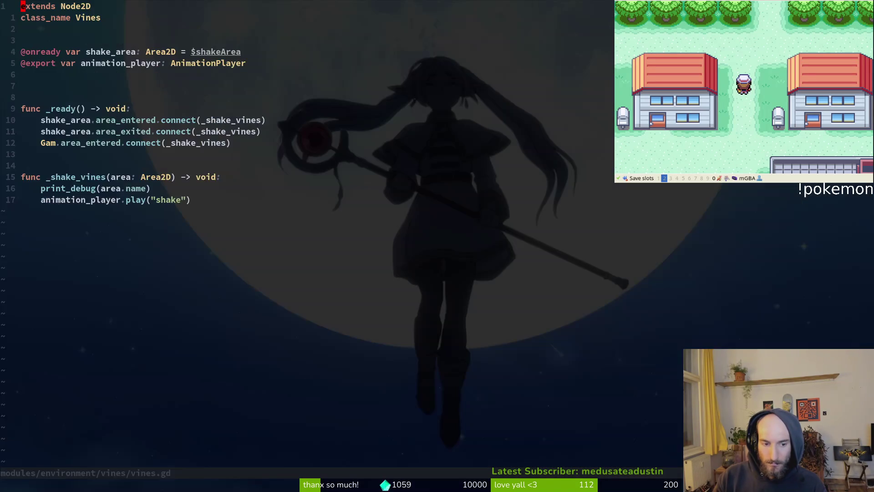
# Step: Rewrite line 13 as GameController.signal_manager.emit_screen_shake, replacing the area_entered signal
pyautogui.write('12jeace')
pyautogui.press('BackSpace')
pyautogui.press('BackSpace')
pyautogui.press('Return')
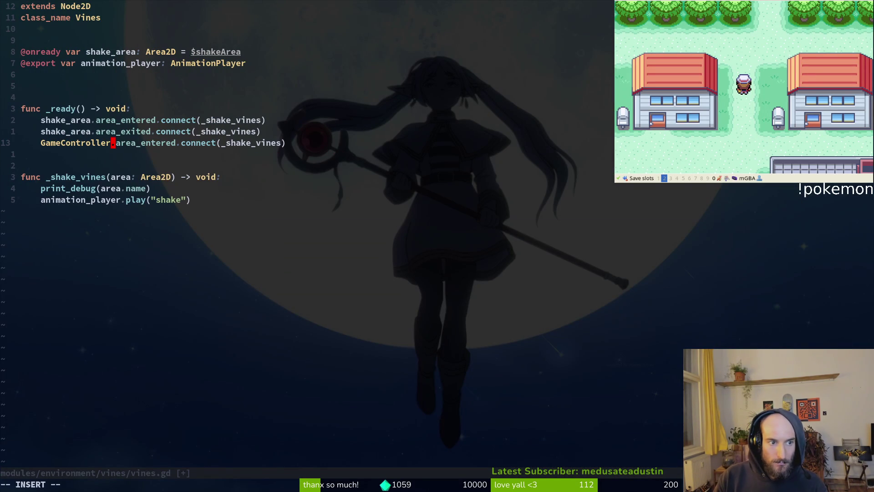
pyautogui.write('s')
pyautogui.press('BackSpace')
pyautogui.write('.signa')
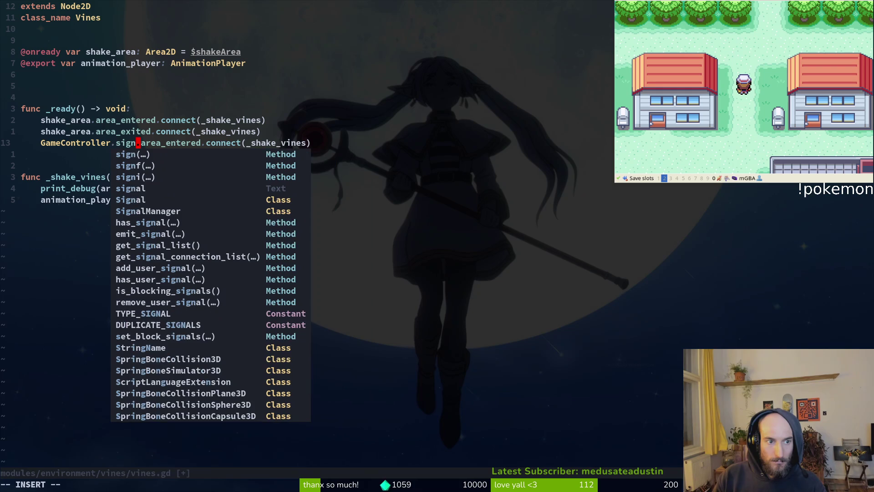
pyautogui.press('Down')
pyautogui.press('Down')
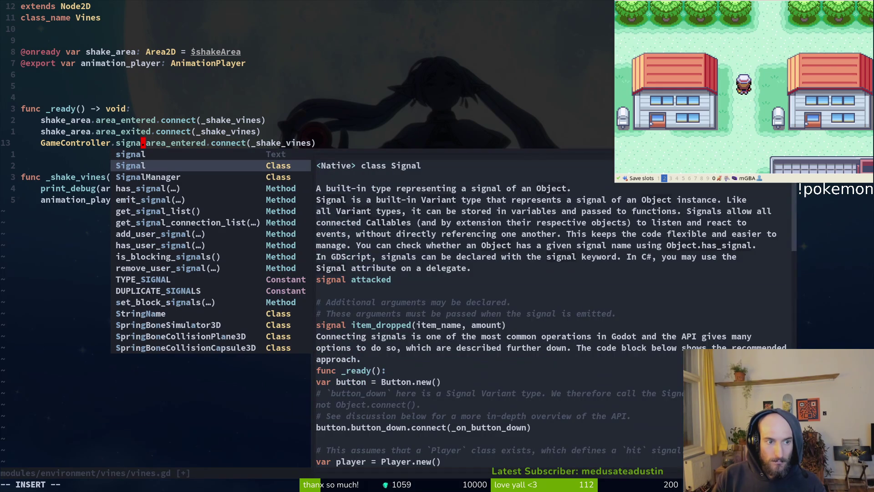
pyautogui.write('l_')
pyautogui.write('manager.')
pyautogui.write('wcf')
pyautogui.press('.')
pyautogui.press('Escape')
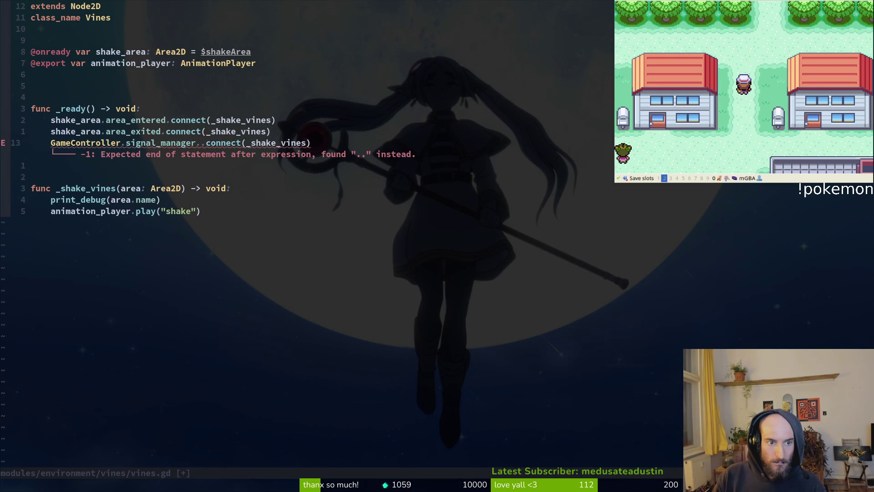
pyautogui.press('x')
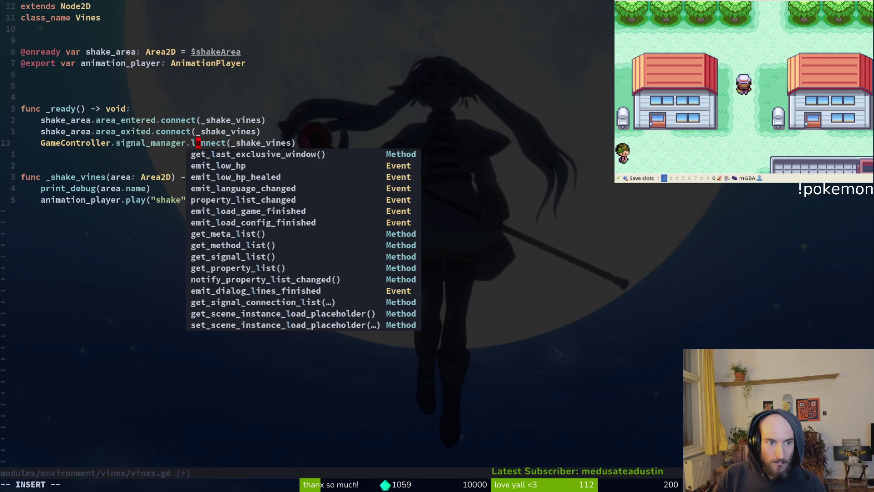
pyautogui.write('cw')
pyautogui.write('emi')
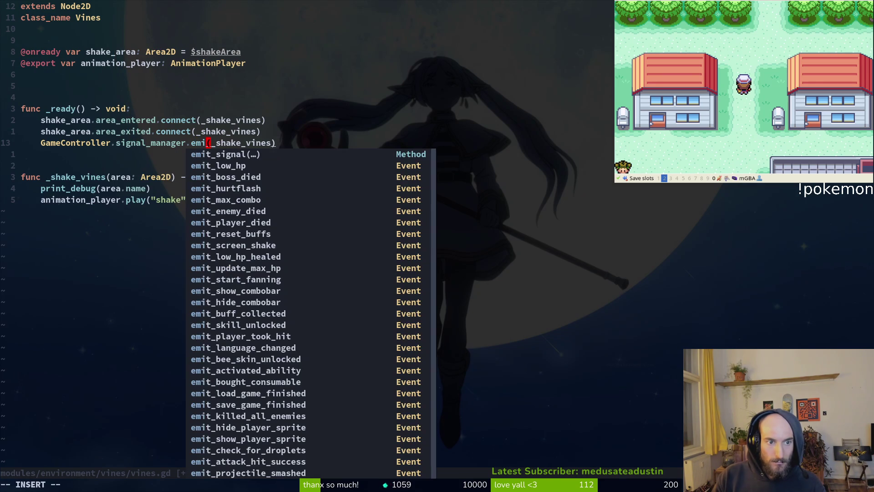
pyautogui.write('sha')
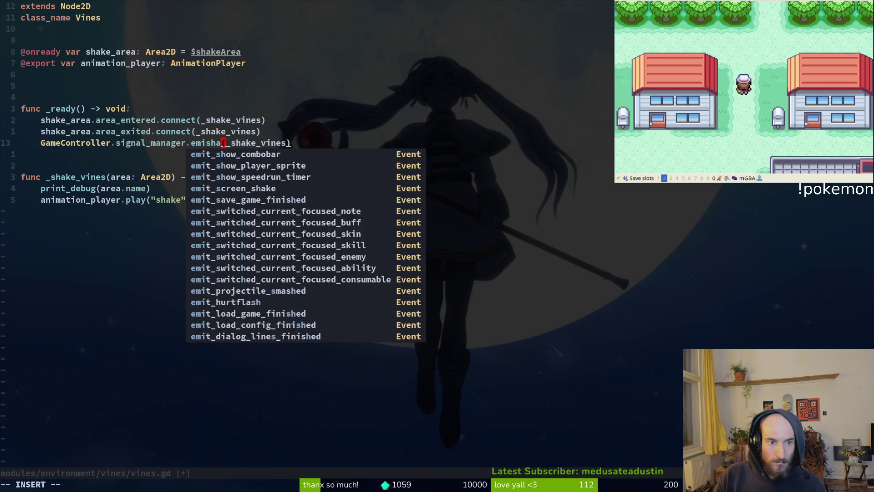
pyautogui.press('Tab')
pyautogui.press('Tab')
pyautogui.press('Tab')
pyautogui.press('Return')
# Step: Finish the line with .connect(_shake_vines), save vines.gd, and run the game in Godot
pyautogui.press('Escape')
pyautogui.press('c')
pyautogui.press('i')
pyautogui.press('(')
pyautogui.hotkey('ctrl', 's')
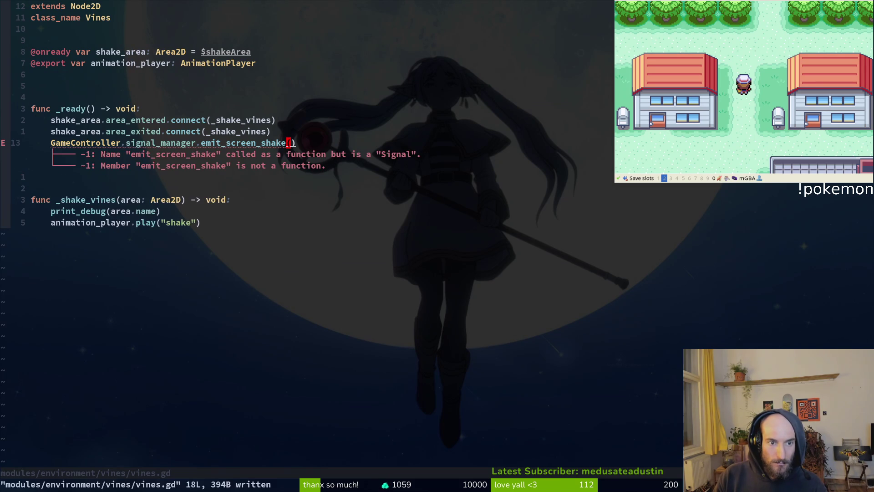
pyautogui.write('_sha')
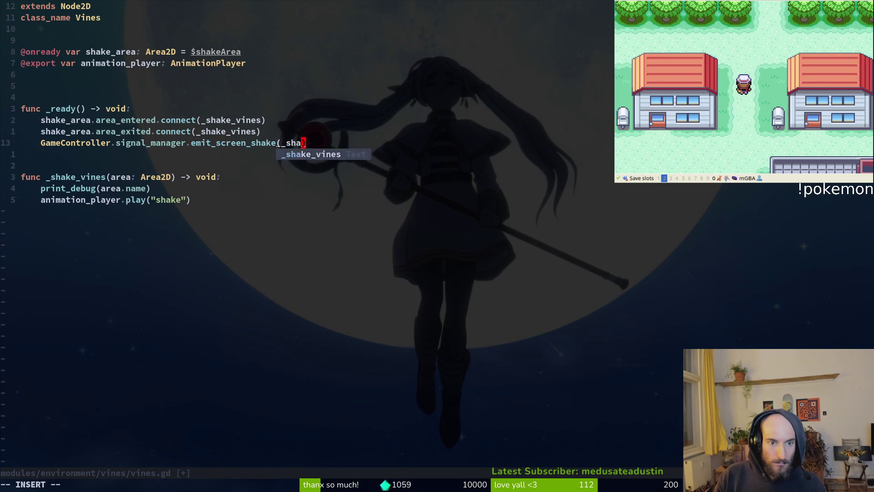
pyautogui.press('Tab')
pyautogui.hotkey('ctrl', 's')
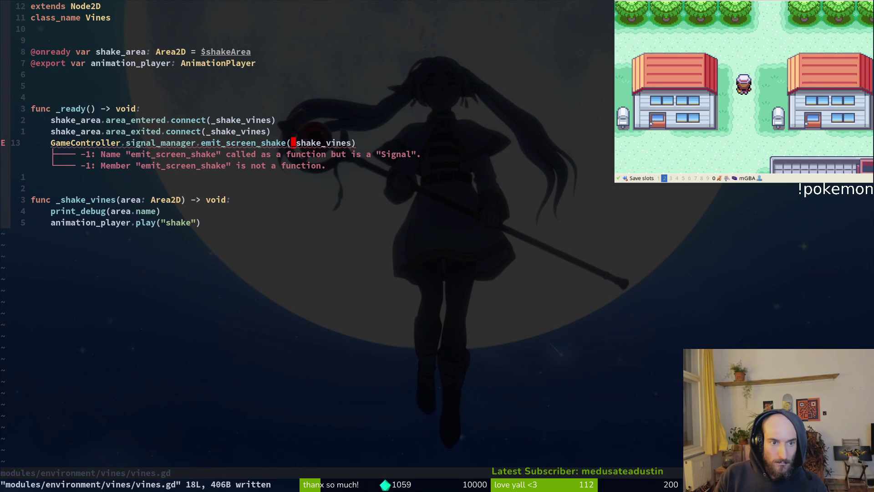
pyautogui.write('hi.con')
pyautogui.press('Tab')
pyautogui.press('Escape')
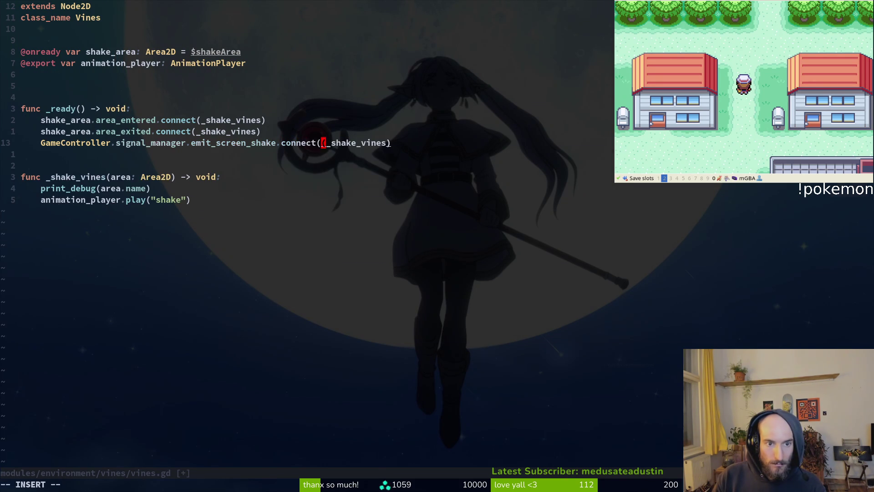
pyautogui.hotkey('ctrl', 's')
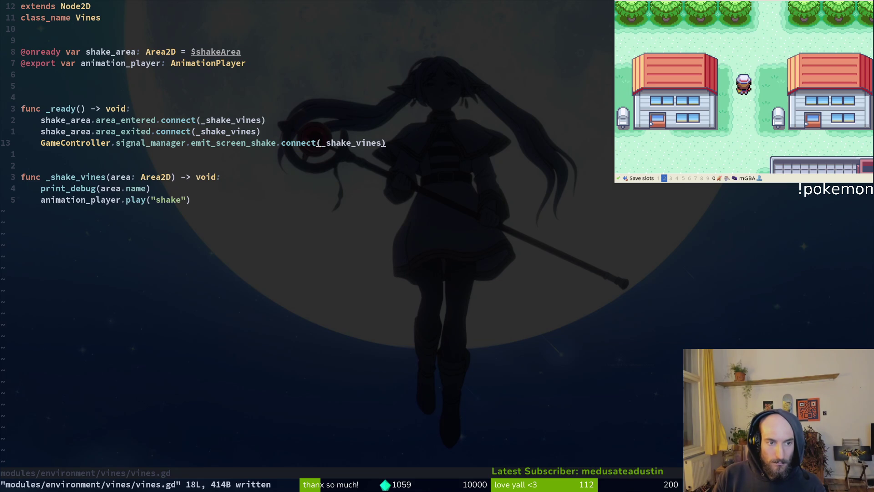
pyautogui.hotkey('alt', 'Tab')
pyautogui.press('F5')
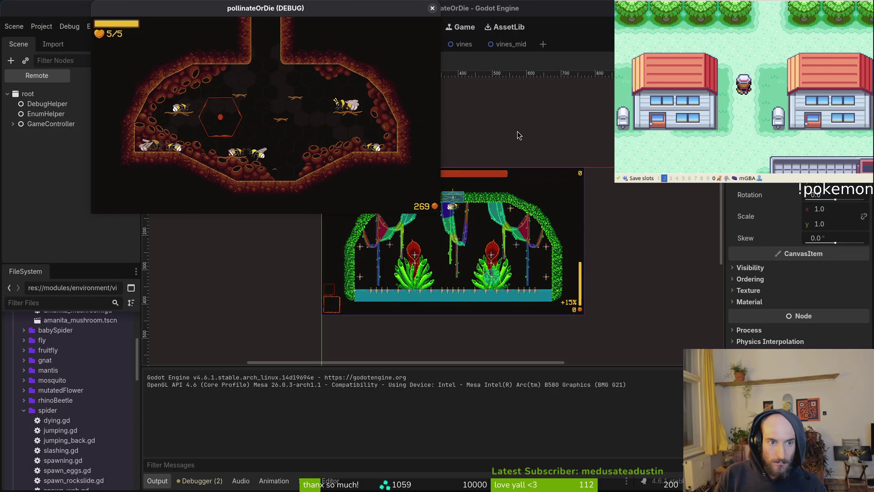
# Step: Pause the running game and load the hive level
pyautogui.press('Escape')
pyautogui.press('Down')
pyautogui.press('Down')
pyautogui.press('Down')
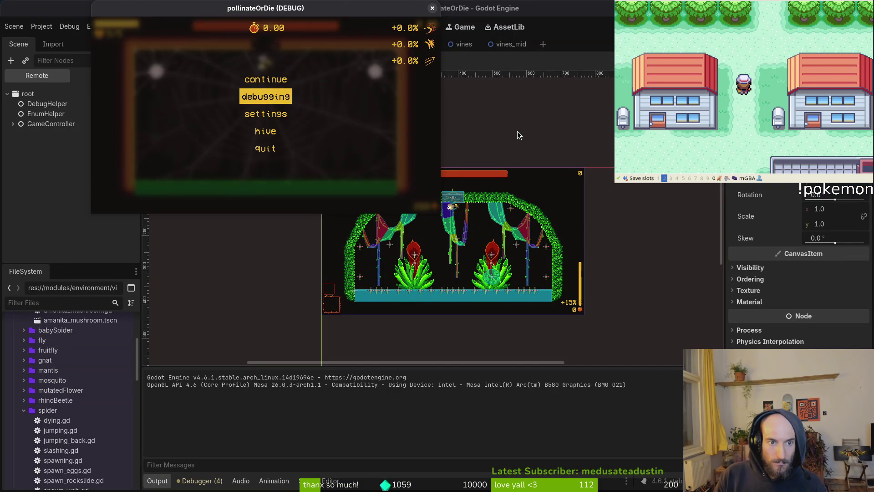
pyautogui.press('Return')
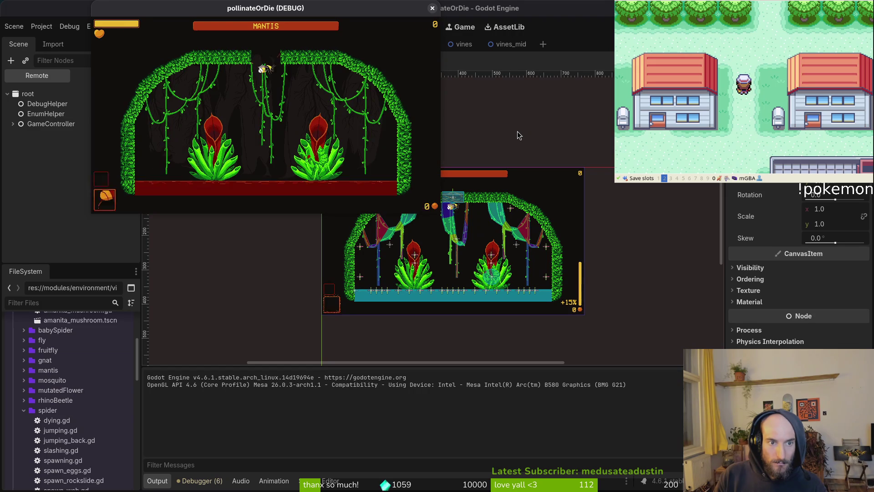
# Step: Fly the bee along the arena ceiling to check the vines shake with the screen
pyautogui.press('Up')
pyautogui.press('Right')
pyautogui.press('Left')
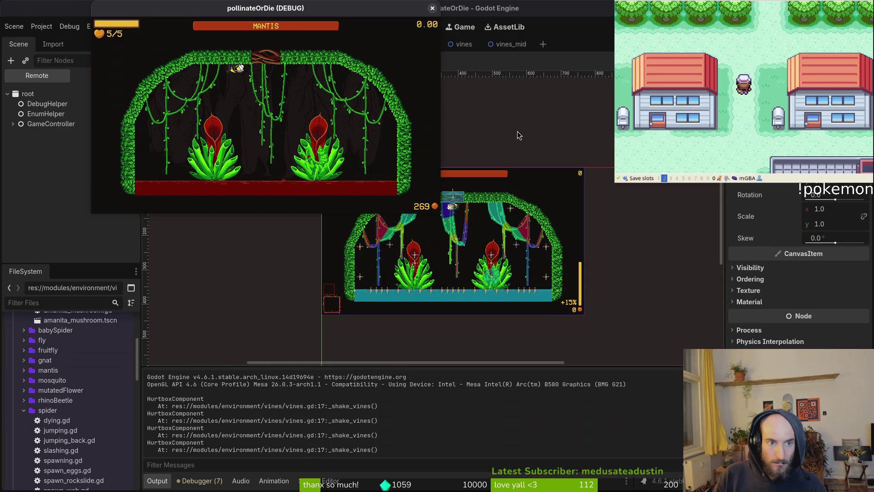
pyautogui.press('Right')
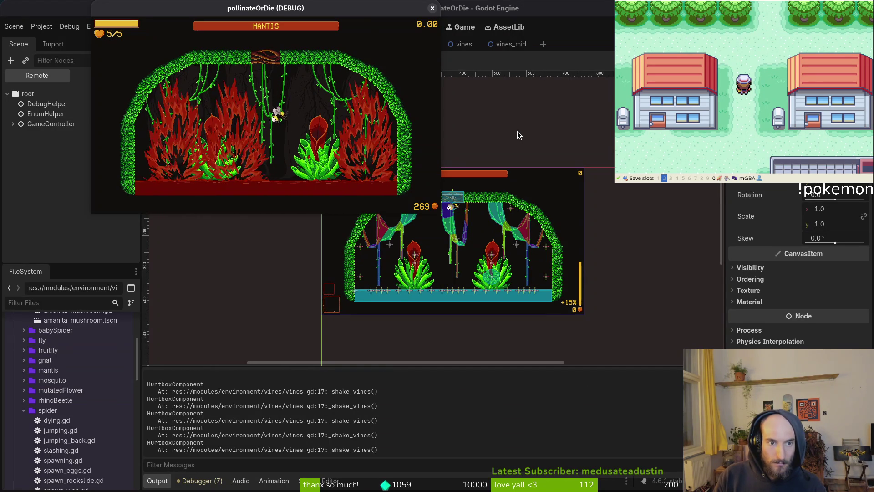
pyautogui.press('Up')
pyautogui.press('Left')
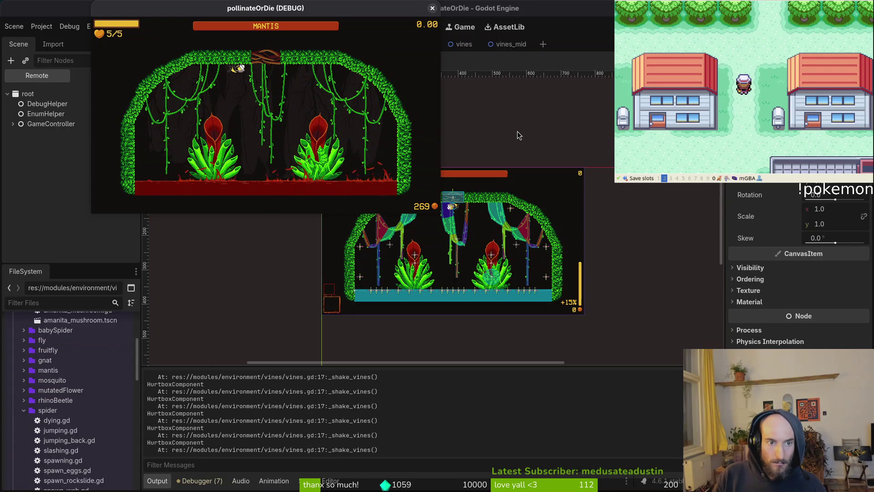
pyautogui.press('Left')
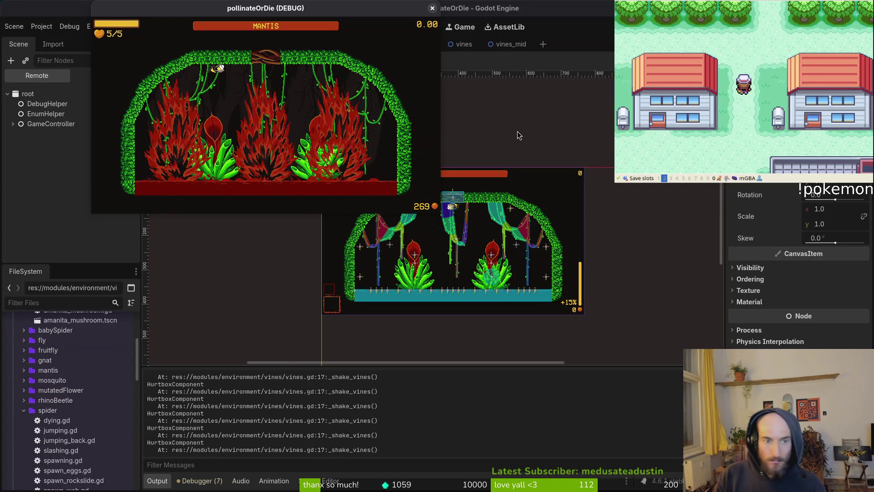
pyautogui.hotkey('alt', 'Tab')
pyautogui.press('space')
# Step: Find spawn_geyser.gd, then open mantis.gd through the project file finder
pyautogui.press('f')
pyautogui.press('f')
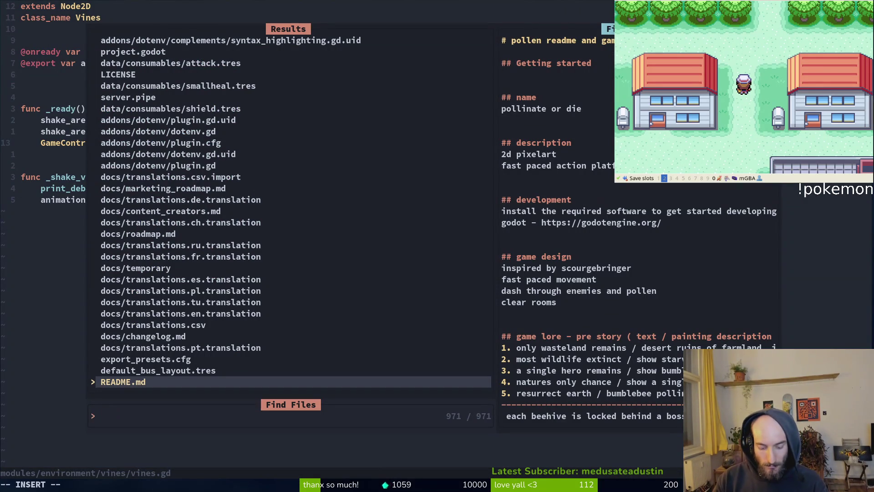
pyautogui.write('geyser')
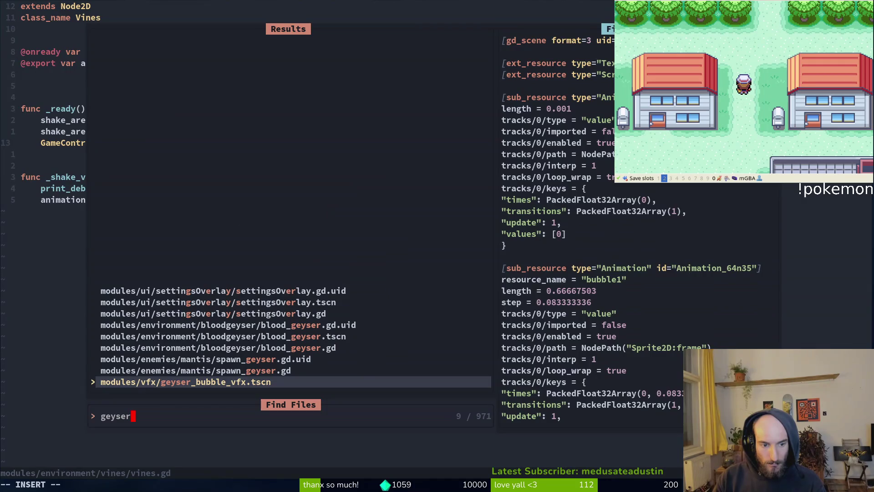
pyautogui.press('Return')
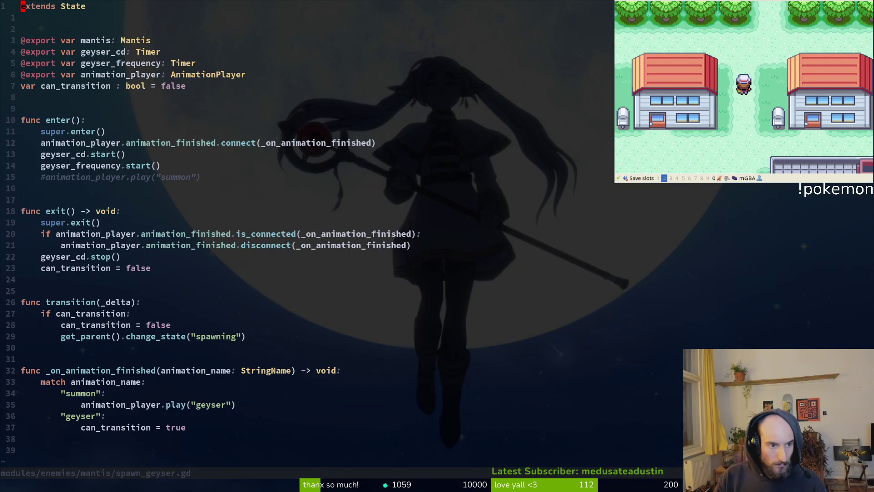
pyautogui.press('space')
pyautogui.press('f')
pyautogui.press('f')
pyautogui.write('mantis')
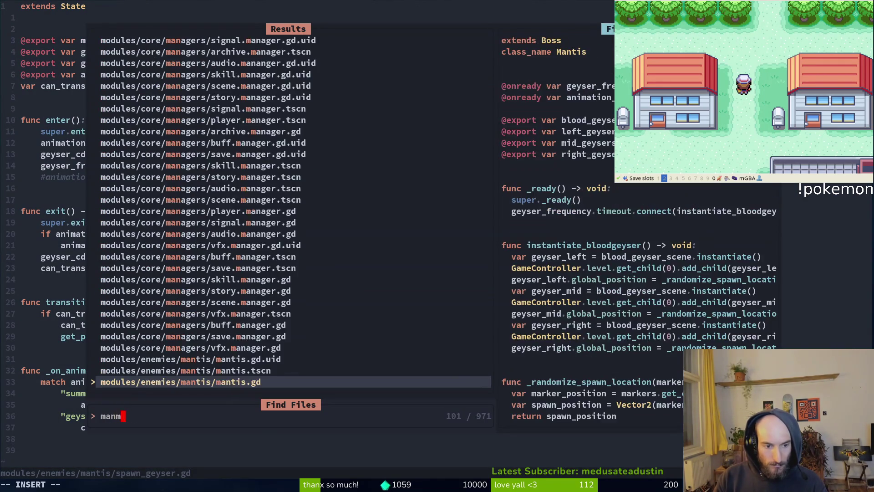
pyautogui.press('Return')
# Step: Insert GameController.signal_manager.emit_screen_shake.emit() atop instantiate_bloodgeyser and save mantis.gd
pyautogui.write('14j')
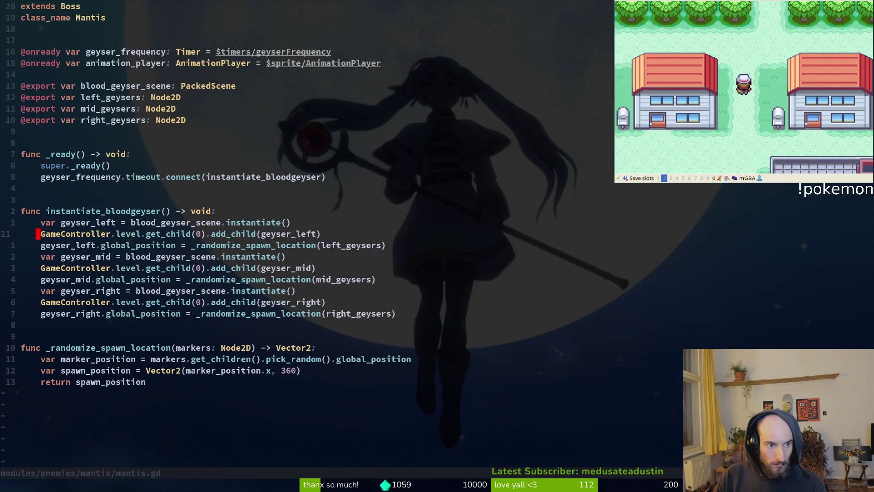
pyautogui.write('o')
pyautogui.write('Ga')
pyautogui.press('Tab')
pyautogui.write('.')
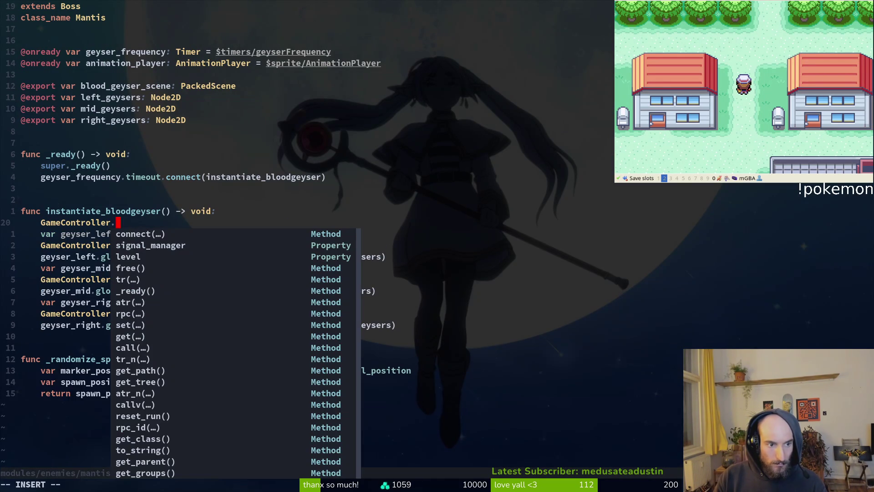
pyautogui.write('si')
pyautogui.press('Tab')
pyautogui.write('.ems')
pyautogui.press('Tab')
pyautogui.write('.emit')
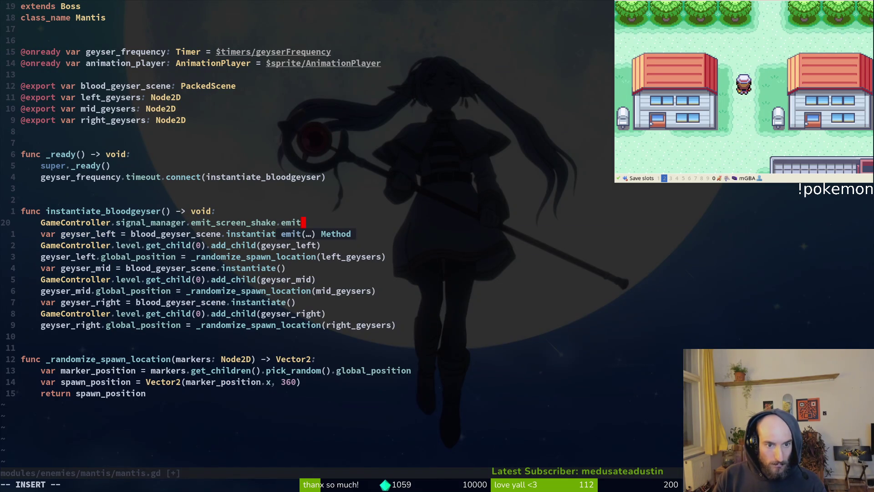
pyautogui.press('Tab')
pyautogui.press('Escape')
pyautogui.write(':w')
pyautogui.press('Return')
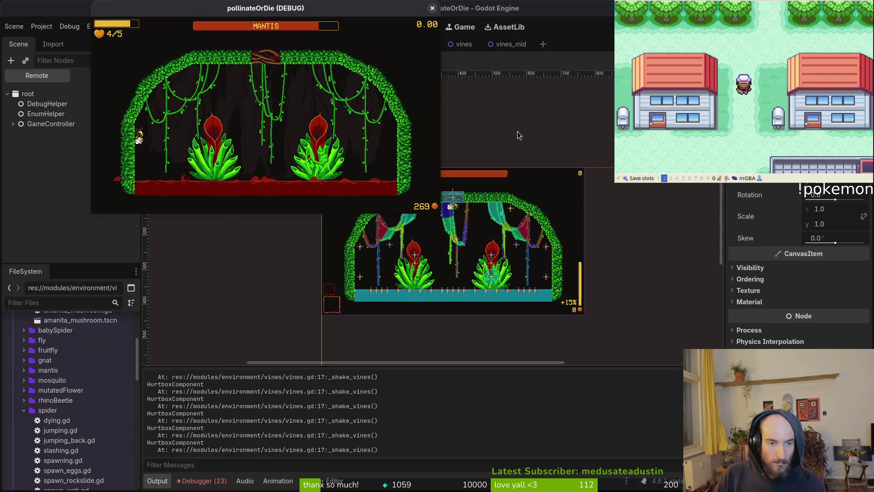
# Step: Return to mantis.gd in Neovim after watching the Mantis level test
pyautogui.hotkey('alt', 'Tab')
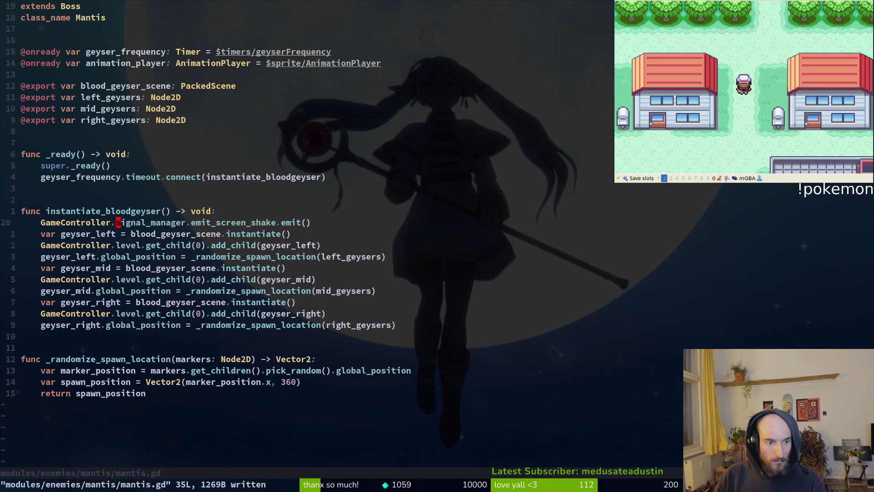
# Step: Change the call to vfx_manager.start_screen_shake and save mantis.gd
pyautogui.write('cwvfx_manager')
pyautogui.press('Escape')
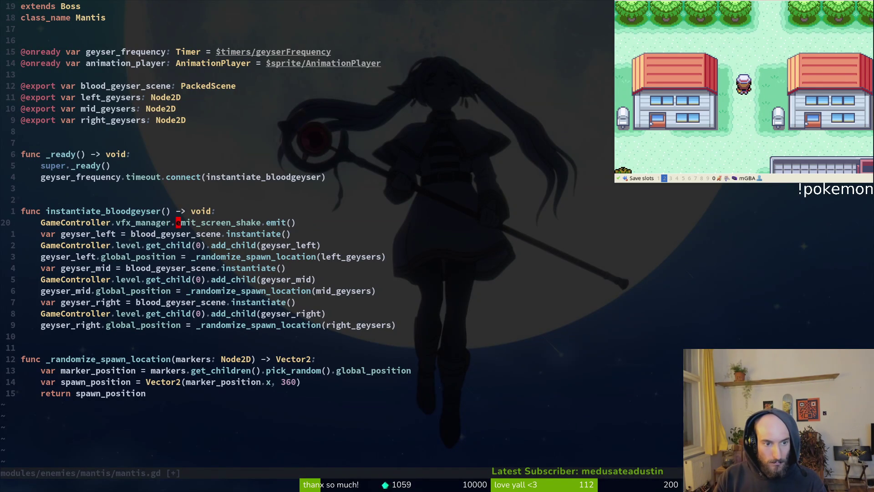
pyautogui.press('d')
pyautogui.press('w')
pyautogui.press('BackSpace')
pyautogui.write('scree')
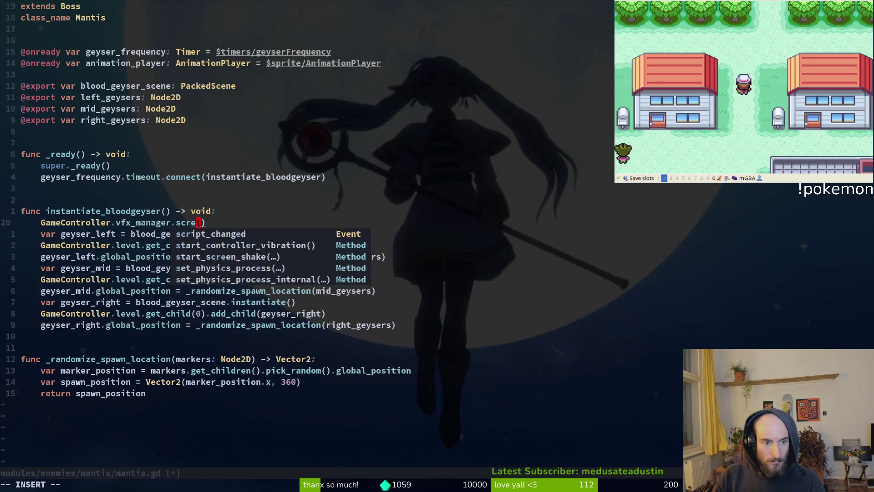
pyautogui.press('Return')
pyautogui.press('Escape')
pyautogui.write(':w')
pyautogui.press('Return')
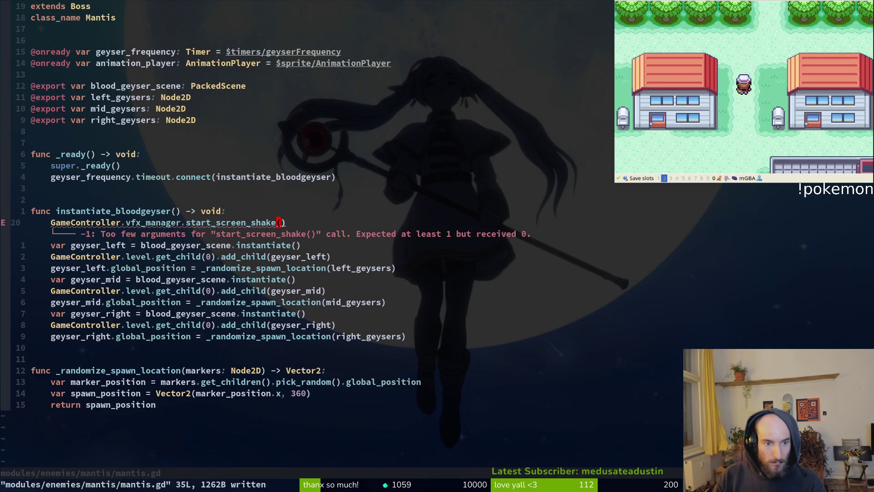
# Step: Pass EnumHelper.shake_type.SHORT as the shake argument and relaunch the game
pyautogui.press('i')
pyautogui.press('a')
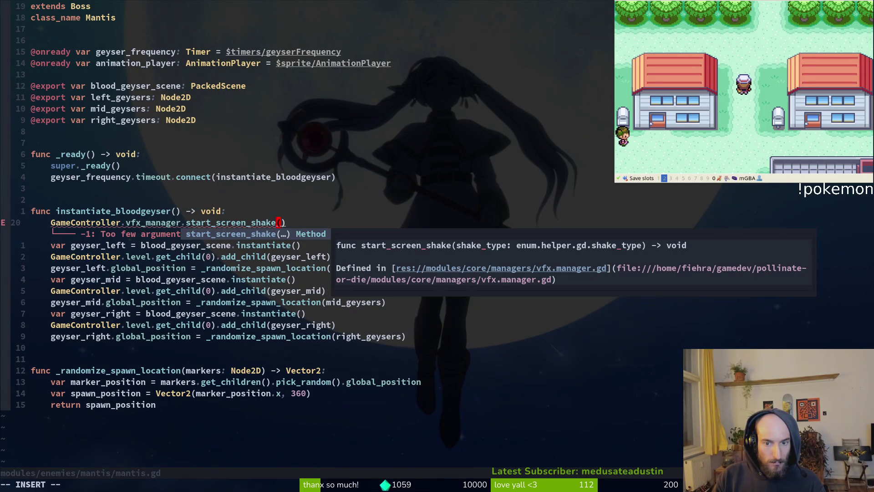
pyautogui.press('Right')
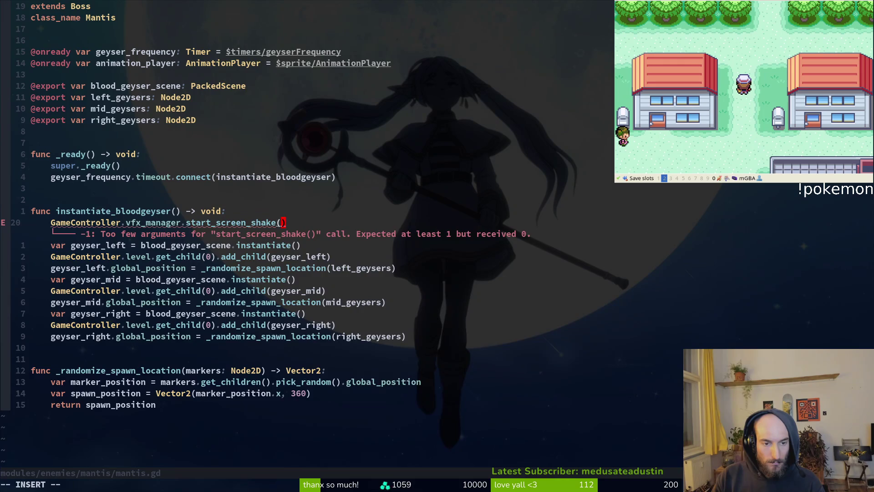
pyautogui.write('EnumHelper.sha')
pyautogui.press('Tab')
pyautogui.write('.sh')
pyautogui.press('Tab')
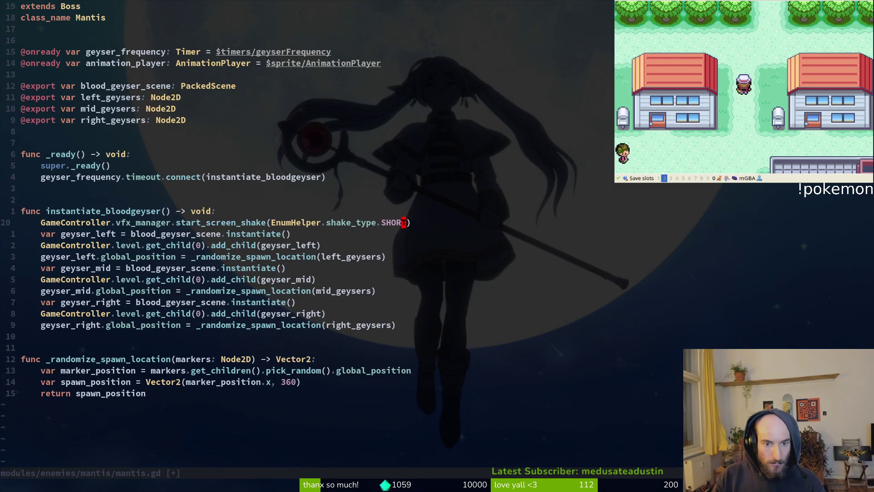
pyautogui.press('Escape')
pyautogui.press('F5')
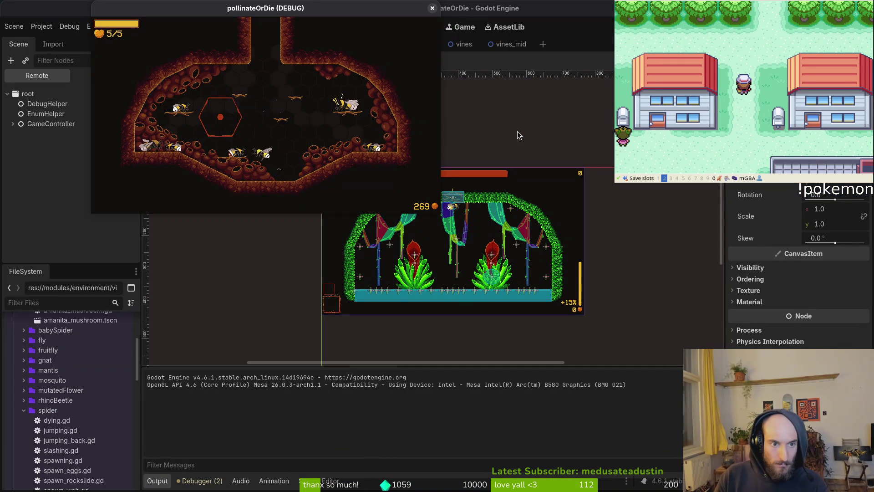
# Step: Load the Mantis level to watch the short screen shake, then return to mantis.gd
pyautogui.press('Down')
pyautogui.press('Return')
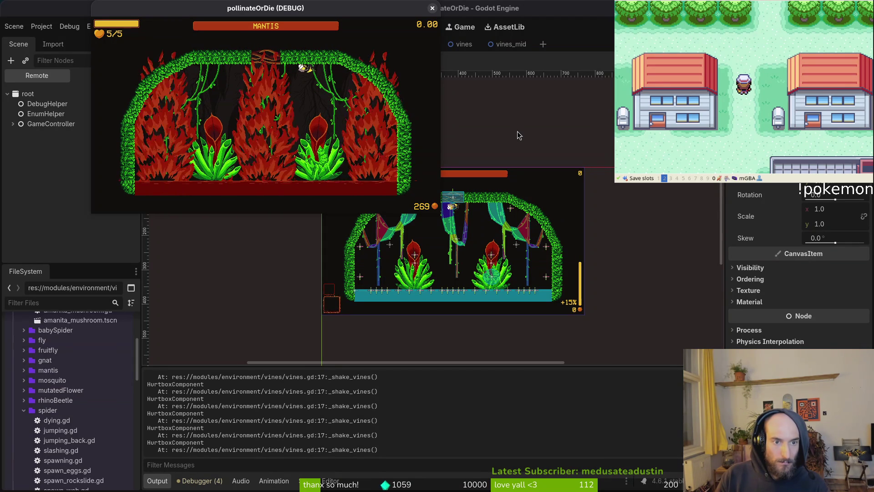
pyautogui.hotkey('alt', 'Tab')
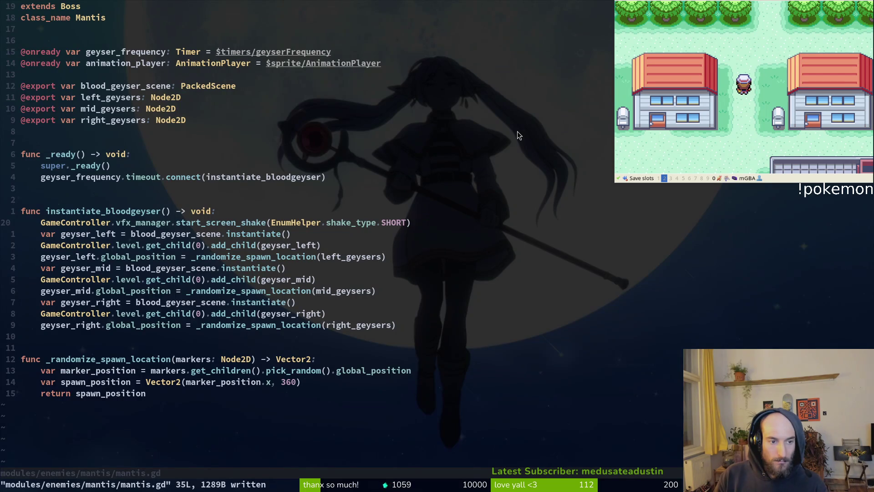
# Step: Delete the screen-shake line and start an await line after the geyser spawns
pyautogui.press('V')
pyautogui.press('d')
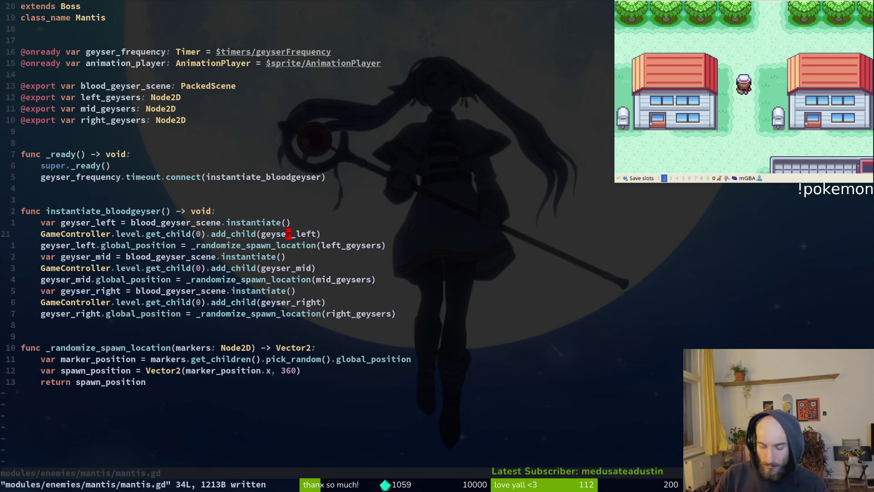
pyautogui.write('Oawait ')
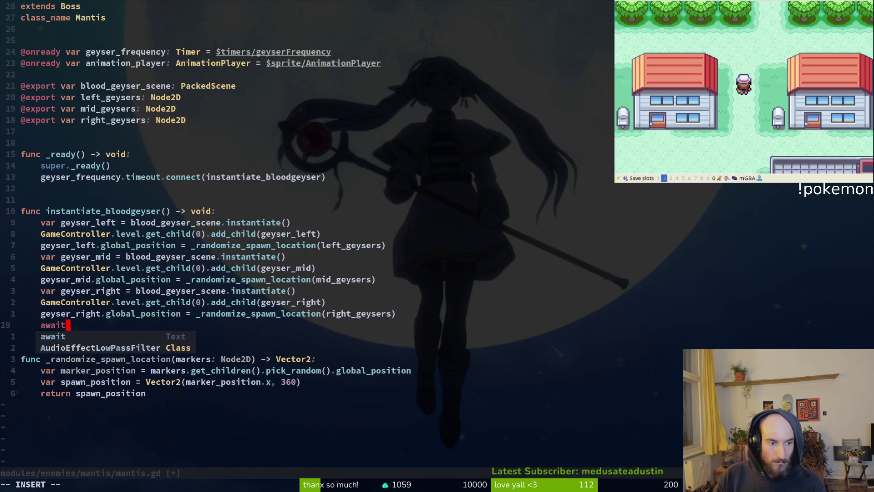
pyautogui.write('aje')
pyautogui.press('BackSpace')
pyautogui.press('Tab')
pyautogui.write('.')
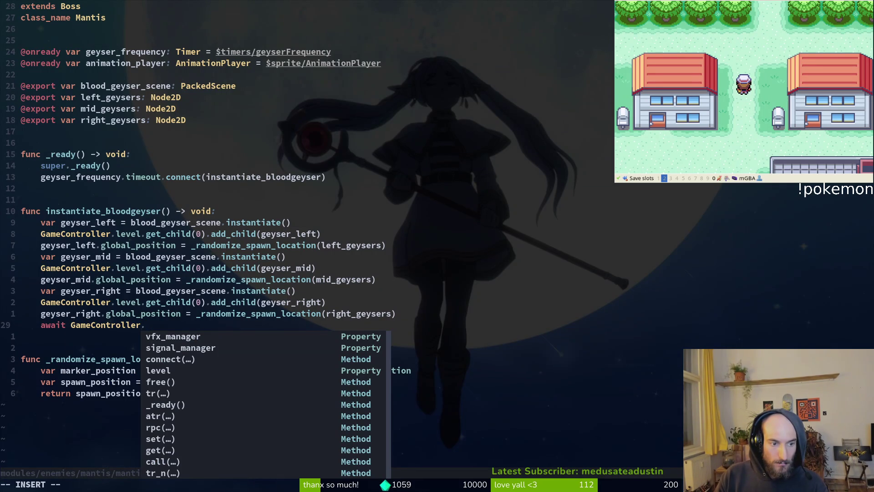
pyautogui.press('BackSpace')
pyautogui.press('BackSpace')
pyautogui.hotkey('ctrl', 'w')
# Step: Complete the line as await get_tree().cretej and save mantis.gd
pyautogui.write('gettre')
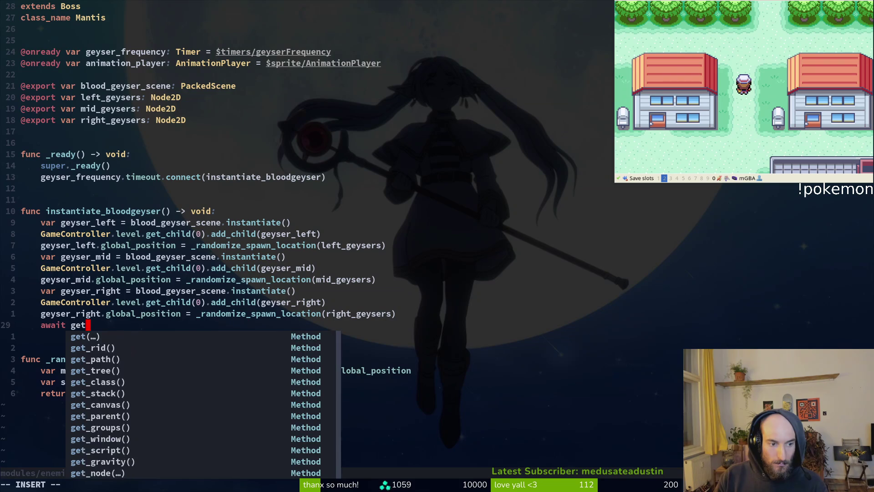
pyautogui.press('Tab')
pyautogui.write('.cretei')
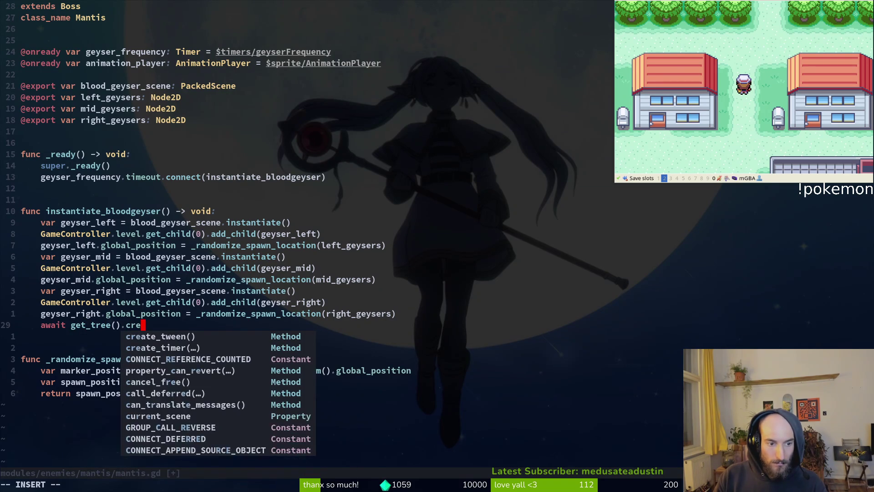
pyautogui.press('BackSpace')
pyautogui.write('j')
pyautogui.press('Return')
pyautogui.press('Escape')
pyautogui.write(':w')
pyautogui.press('Return')
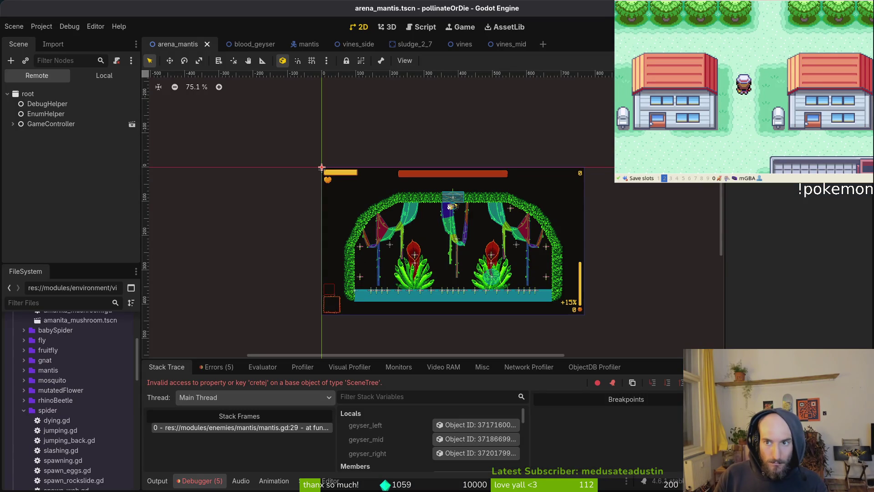
# Step: Stop the crashed run, set the blood_geyser AnimationPlayer to the startup animation, and save the scene
pyautogui.press('F8')
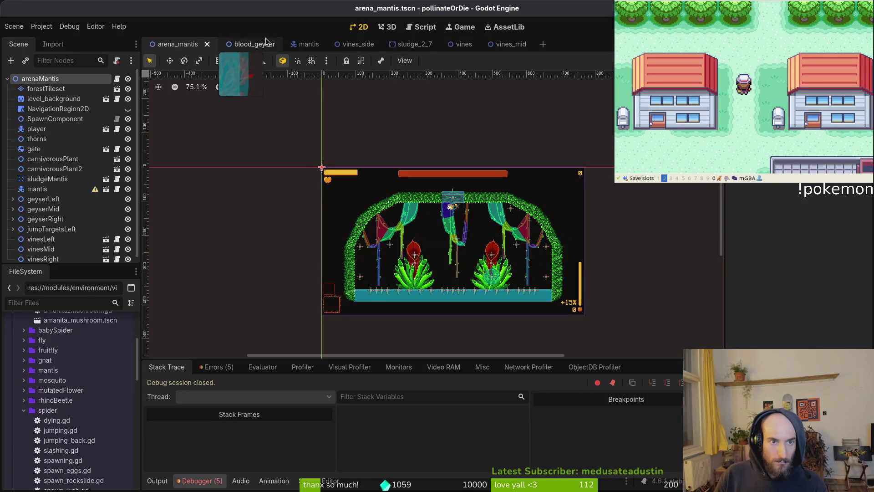
pyautogui.click(251, 44)
pyautogui.click(51, 99)
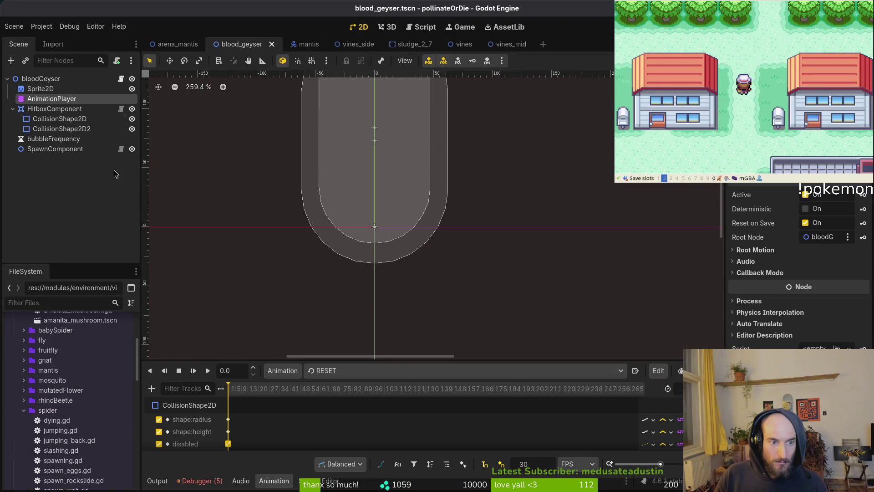
pyautogui.click(355, 370)
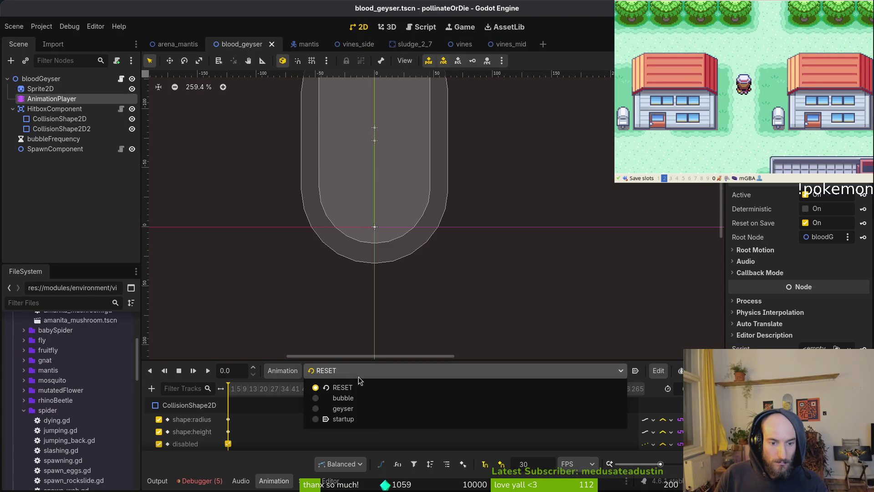
pyautogui.click(364, 419)
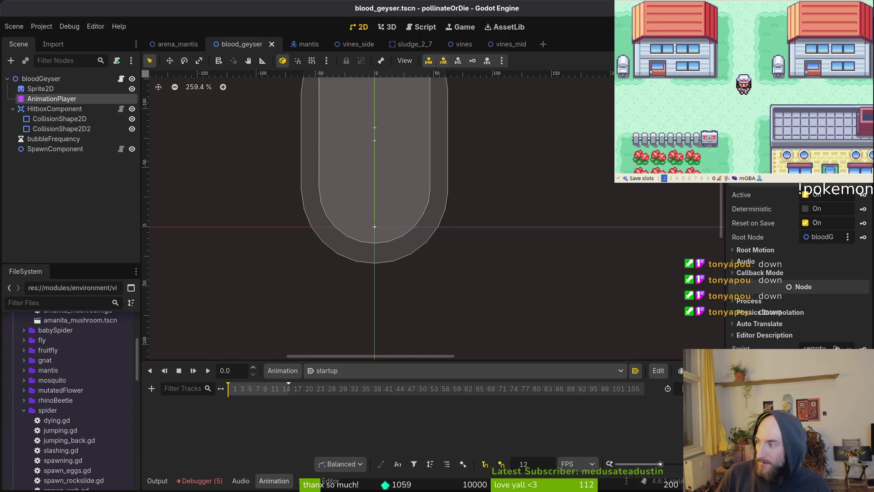
pyautogui.hotkey('ctrl', 's')
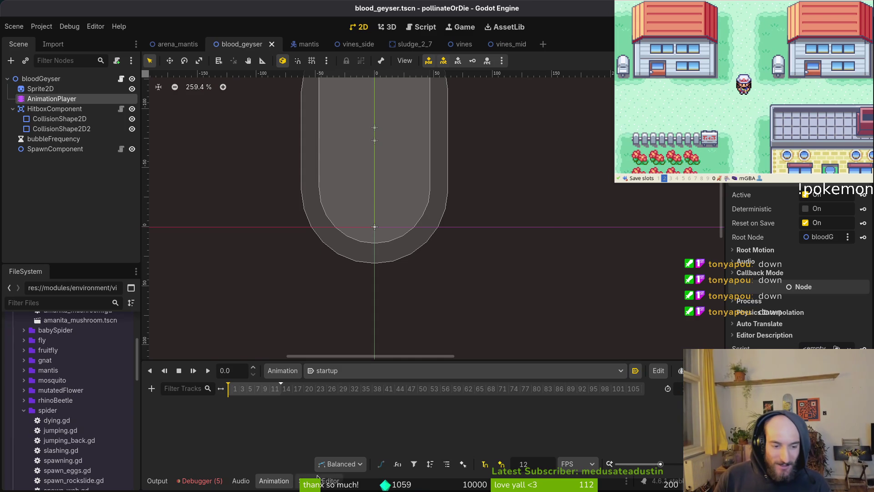
# Step: Review the Debugger's error list, switch back to Output, and return to mantis.gd
pyautogui.click(200, 481)
pyautogui.click(214, 367)
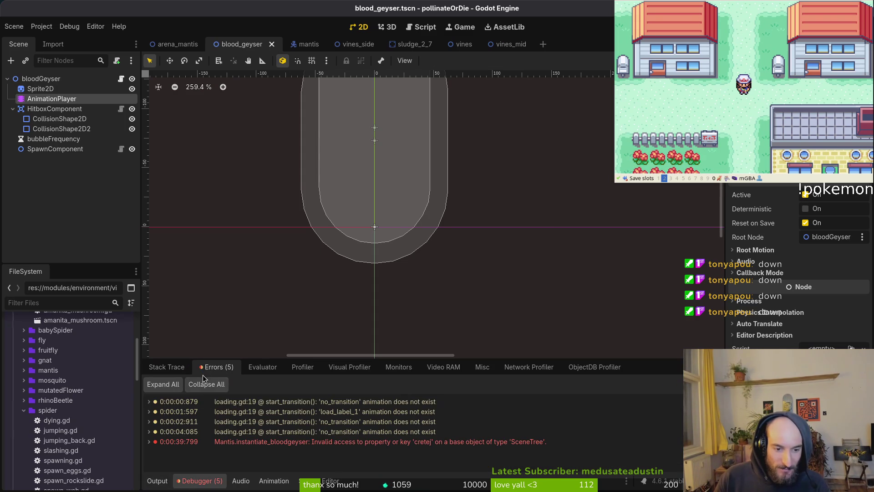
pyautogui.click(157, 481)
pyautogui.hotkey('alt', 'Tab')
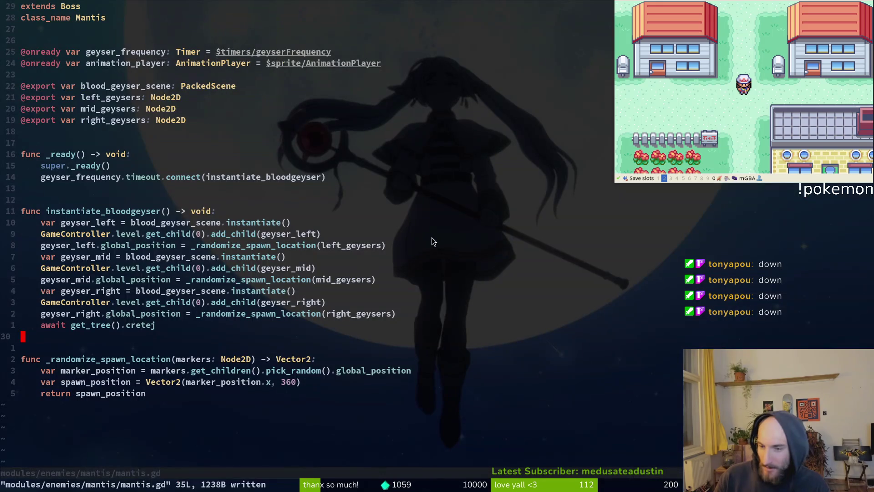
# Step: Make the geyser spawn await create_timer(1.5).timeout and save mantis.gd
pyautogui.write('ciwcreate_ti')
pyautogui.press('Return')
pyautogui.write('1.')
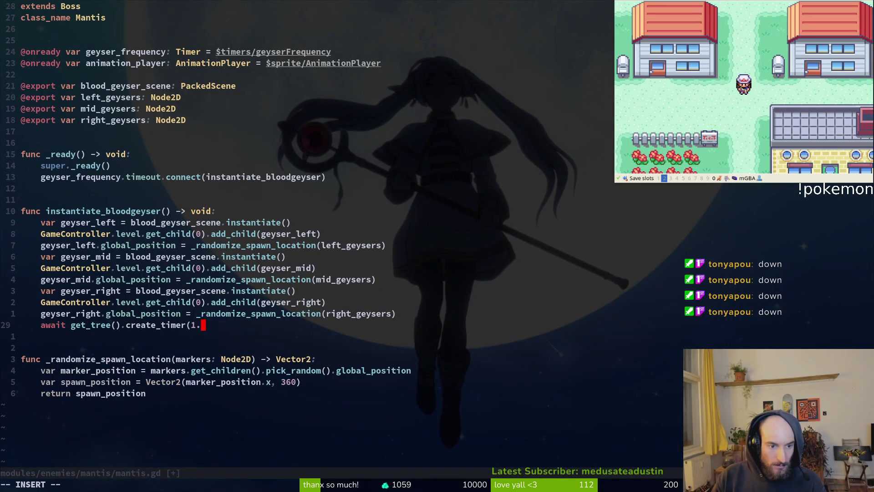
pyautogui.write('.timeout')
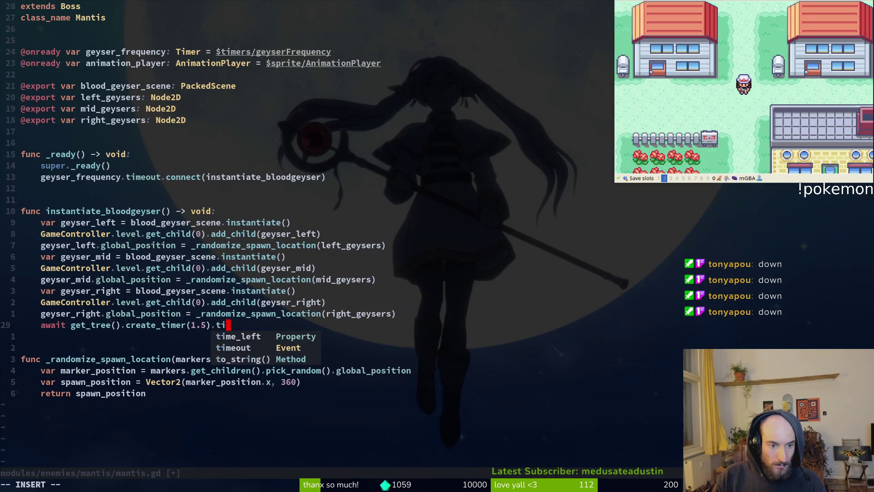
pyautogui.write(':w')
pyautogui.press('Return')
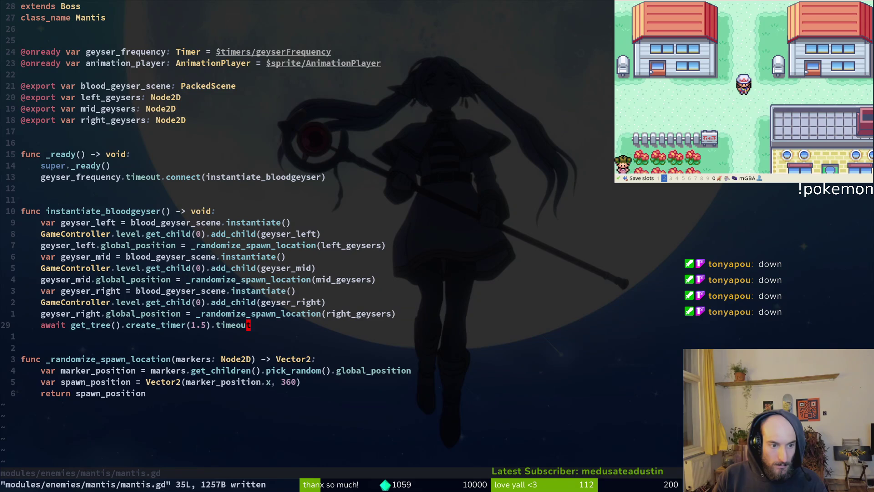
# Step: Paste the saved SHORT screen-shake line below the await and save again
pyautogui.hotkey('ctrl', 'shift', 'v')
pyautogui.press('Return')
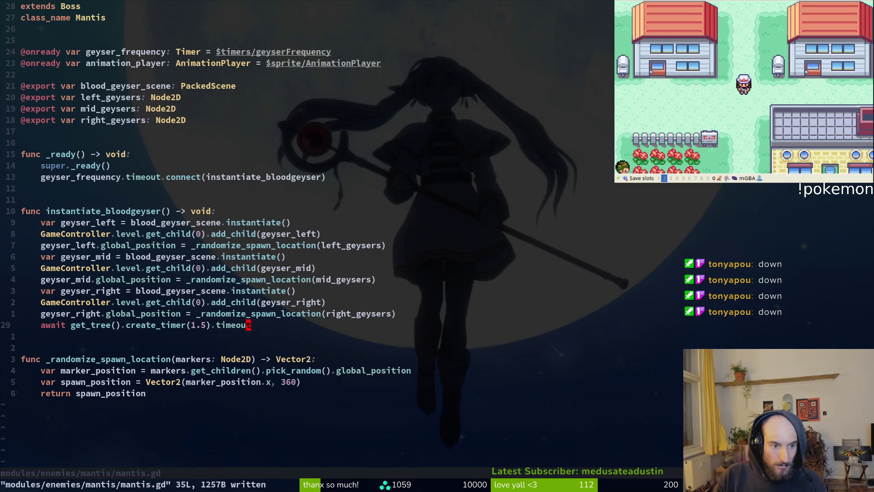
pyautogui.write('p:w')
pyautogui.press('Return')
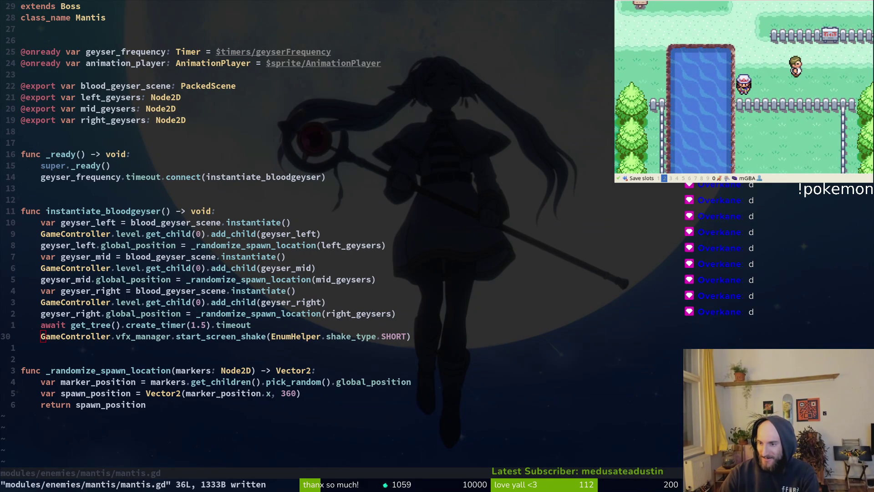
pyautogui.click(103, 303)
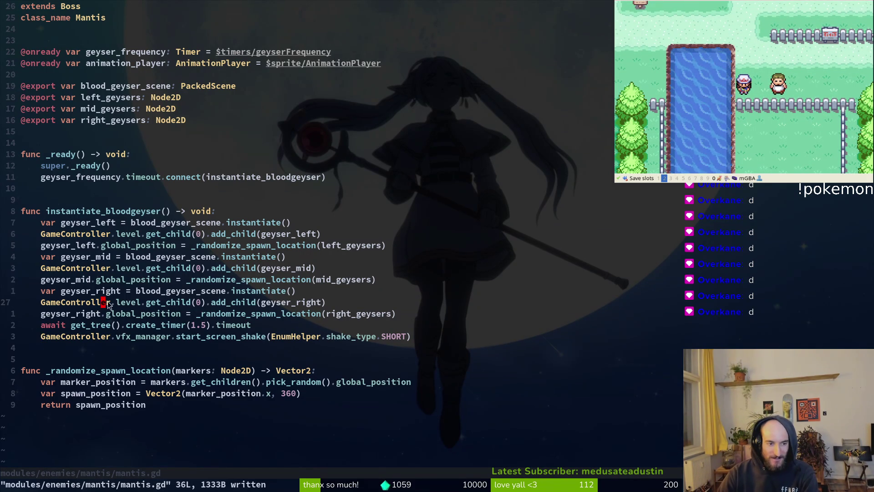
pyautogui.hotkey('alt', 'Tab')
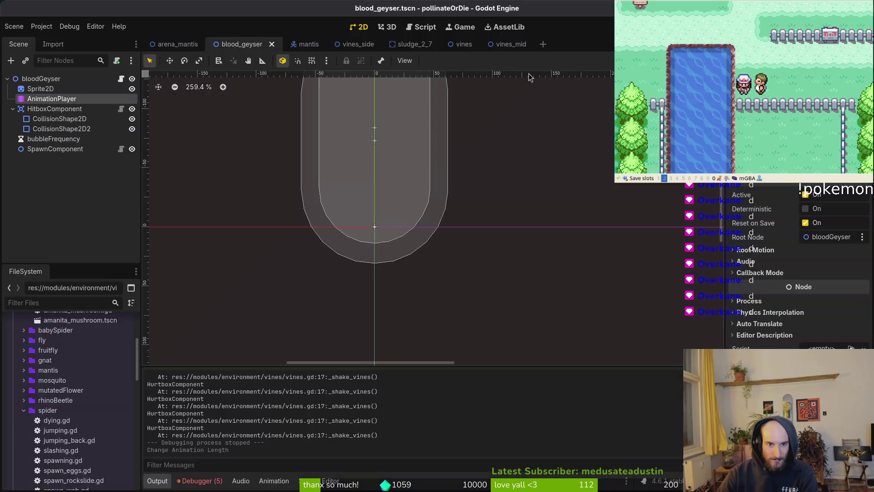
# Step: Run the game, enlarge its window and start the mantis boss level from debug level select
pyautogui.press('F5')
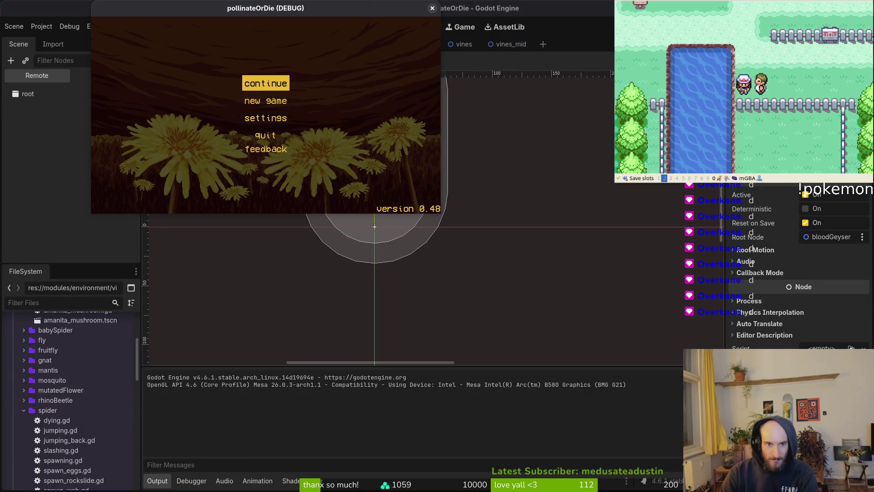
pyautogui.press('Return')
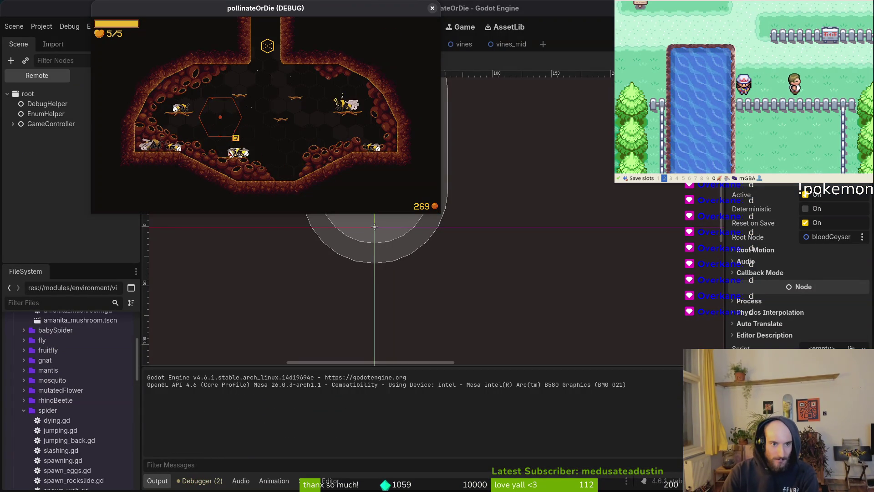
pyautogui.press('Escape')
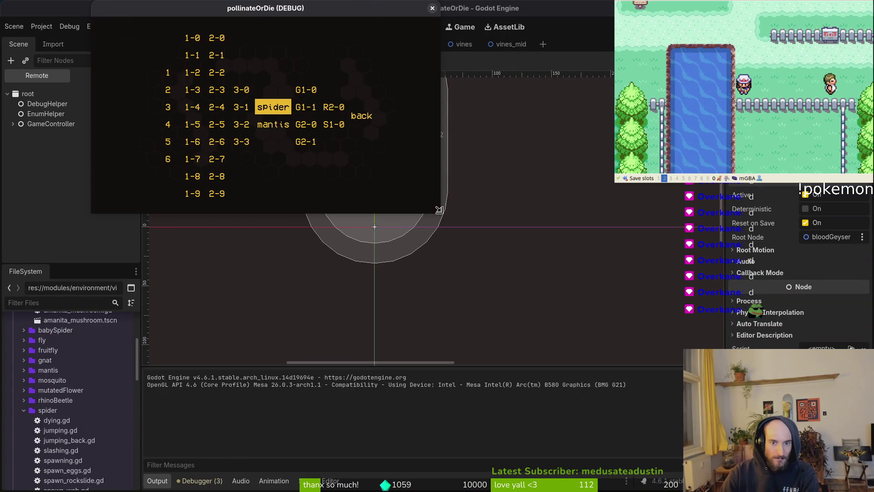
pyautogui.moveTo(438, 212); pyautogui.dragTo(615, 388)
pyautogui.click(441, 198)
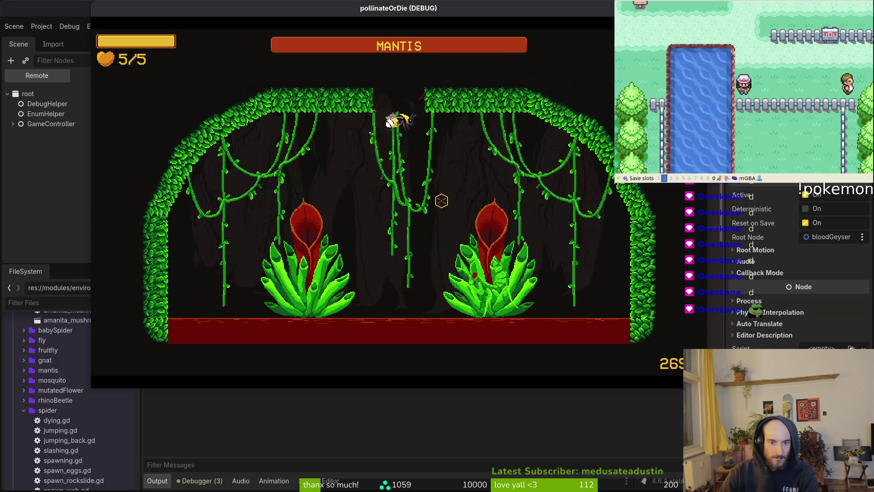
# Step: Fly the bee around the Mantis arena to watch the vines during geyser shakes
pyautogui.press('a')
pyautogui.press('w')
pyautogui.press('a')
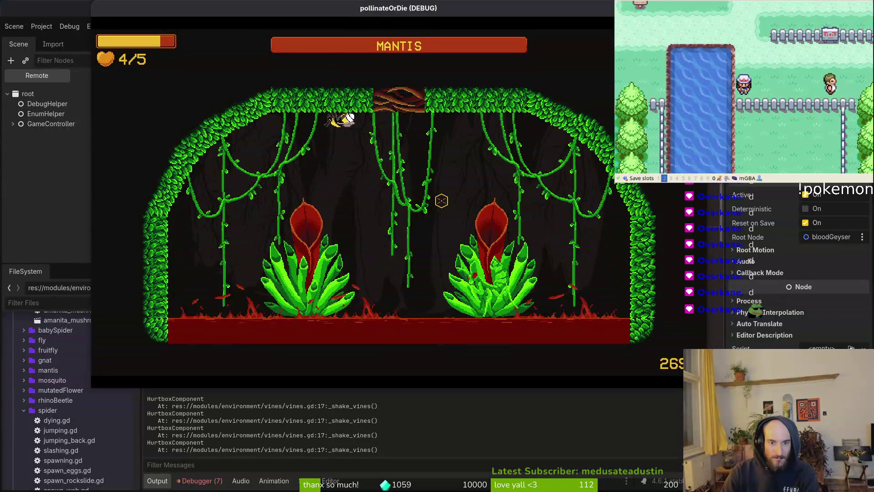
pyautogui.press('d')
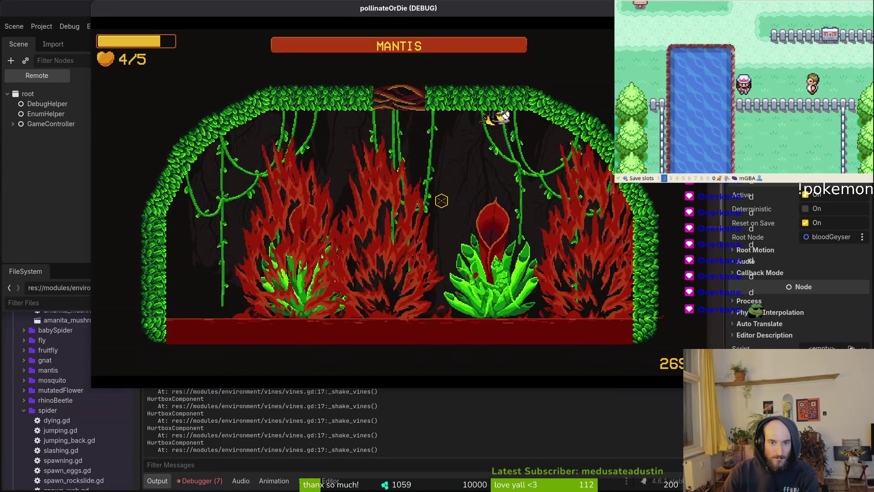
pyautogui.press('a')
pyautogui.press('s')
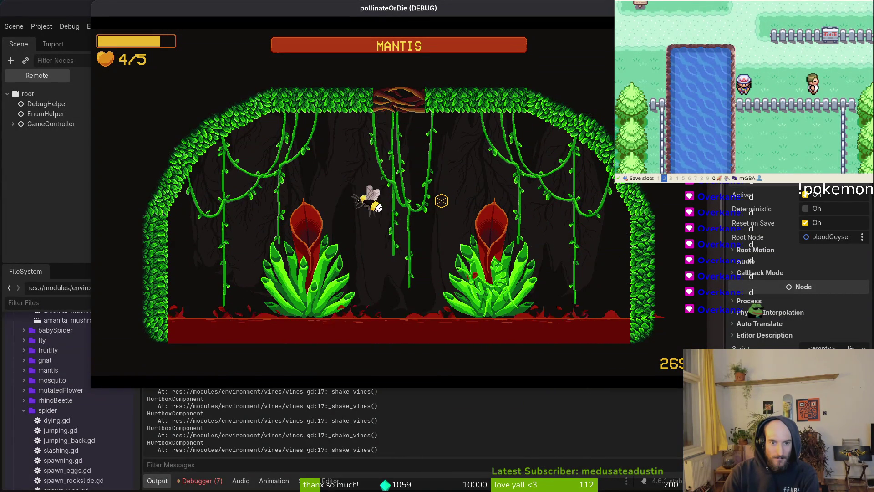
pyautogui.press('d')
pyautogui.press('w')
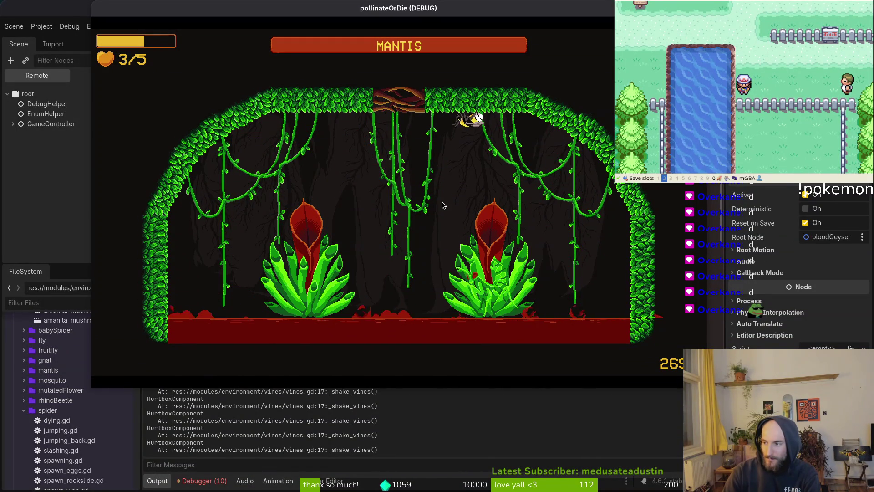
pyautogui.press('super+1')
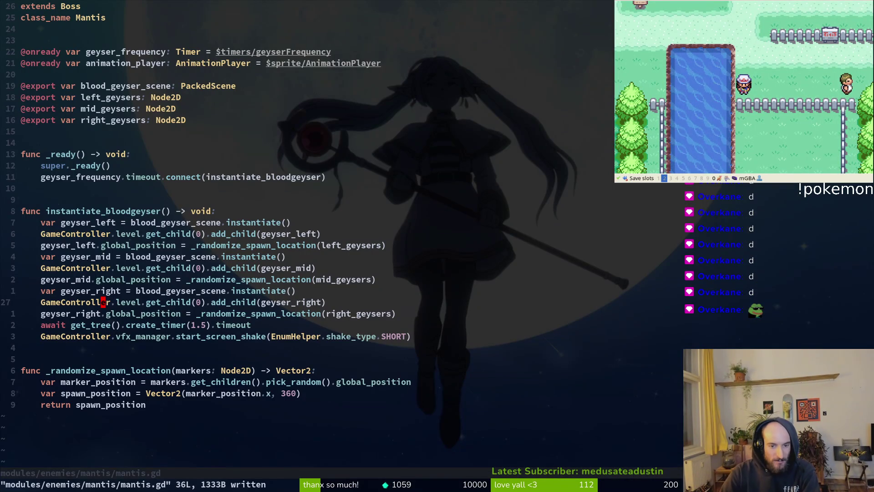
# Step: Open vfx.manager.gd and scroll to the SHORT branch of start_screen_shake
pyautogui.press('space')
pyautogui.press('f')
pyautogui.press('f')
pyautogui.write('vfxma')
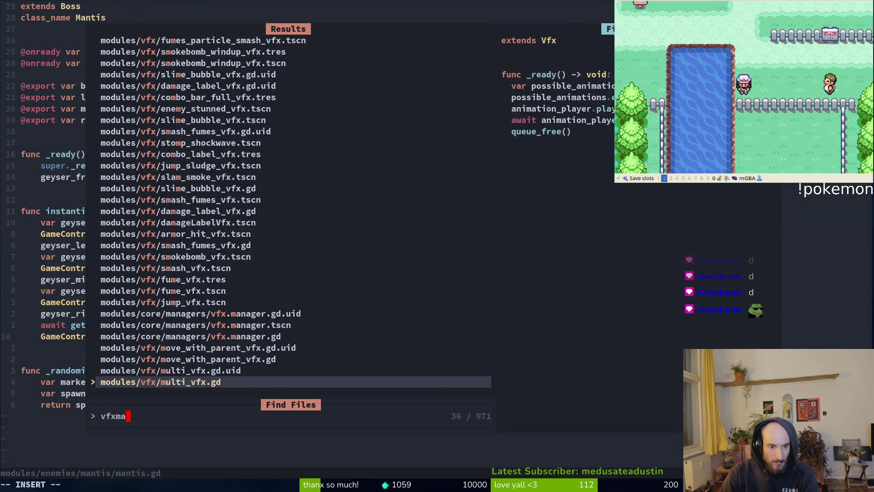
pyautogui.press('Return')
pyautogui.hotkey('ctrl', 'd')
pyautogui.hotkey('ctrl', 'd')
pyautogui.hotkey('ctrl', 'd')
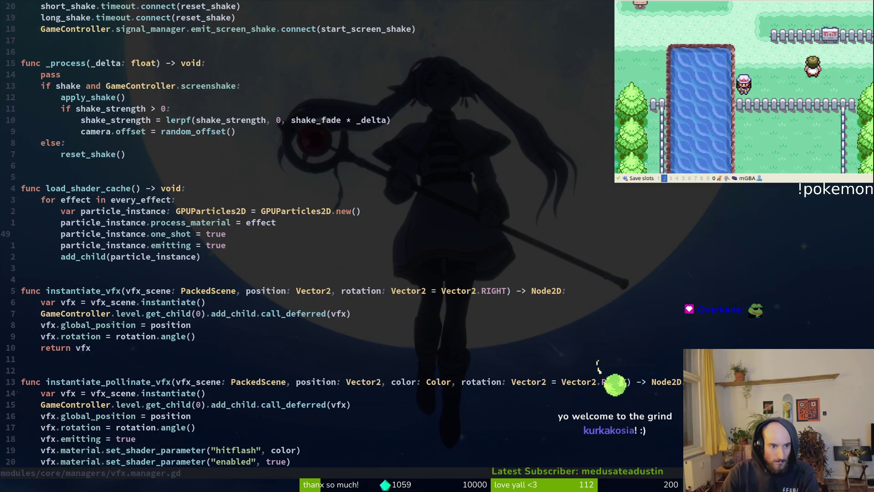
pyautogui.hotkey('ctrl', 'd')
pyautogui.hotkey('ctrl', 'd')
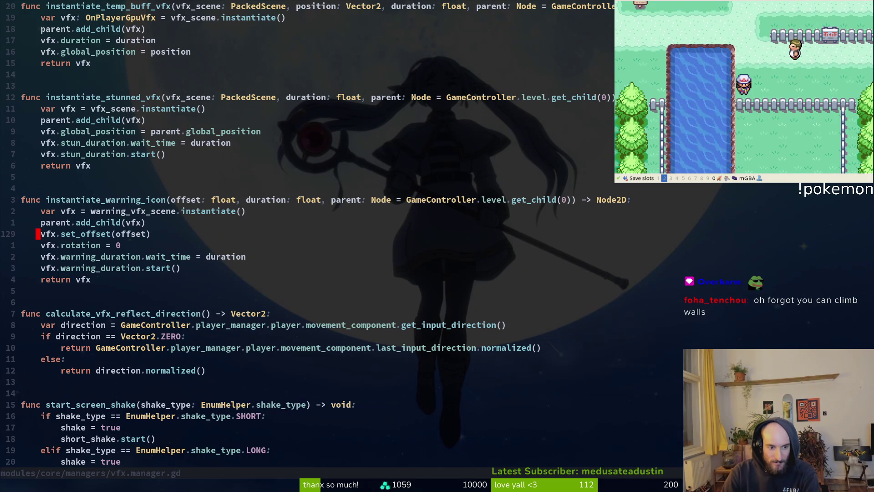
pyautogui.press('2')
pyautogui.press('1')
pyautogui.press('j')
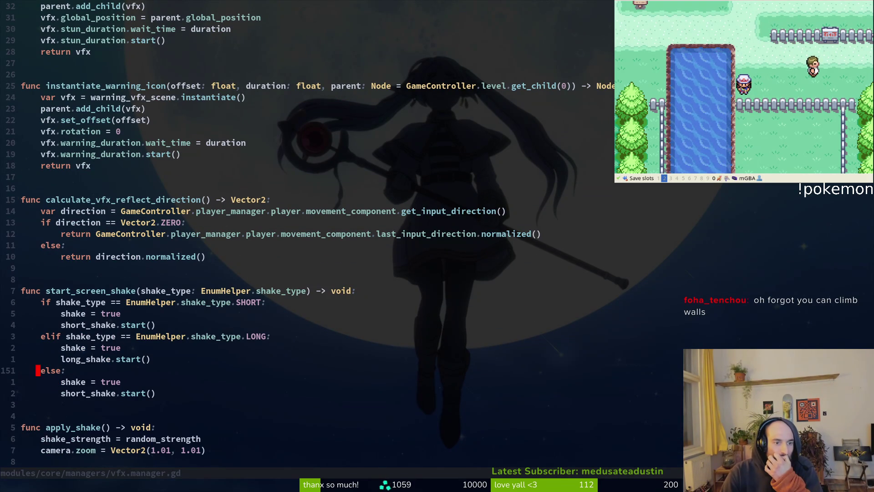
pyautogui.press('k')
pyautogui.press('k')
pyautogui.press('k')
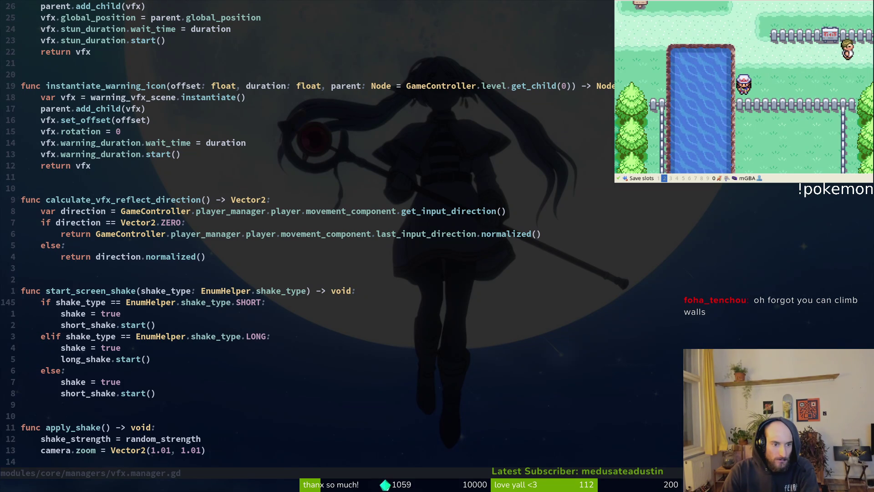
# Step: Grep start_screen_shake and jump to where emit_screen_shake is connected
pyautogui.press('space')
pyautogui.press('s')
pyautogui.press('w')
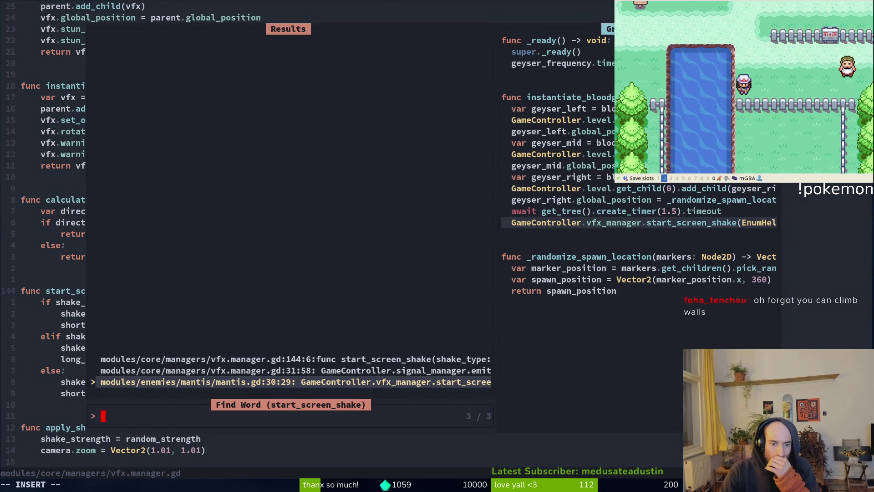
pyautogui.hotkey('ctrl', 'p')
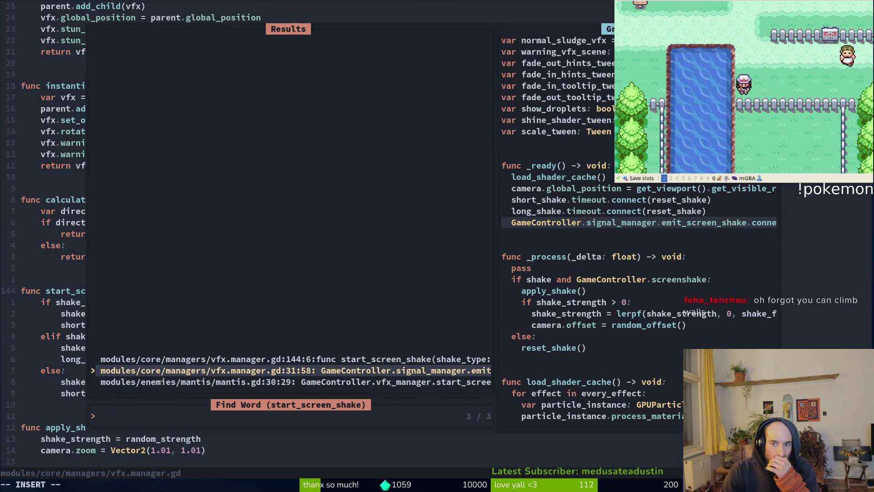
pyautogui.press('Return')
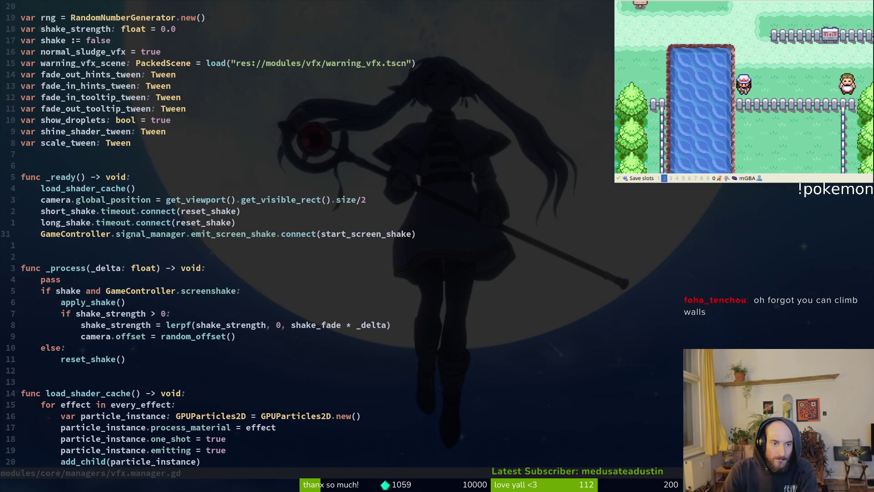
# Step: Back in mantis.gd, add a GameController.signal_manager.emit_screen_shake SHORT line above the shake call
pyautogui.hotkey('ctrl', 'o')
pyautogui.write('3ke(EnumHelper.shake_type.SHORT')
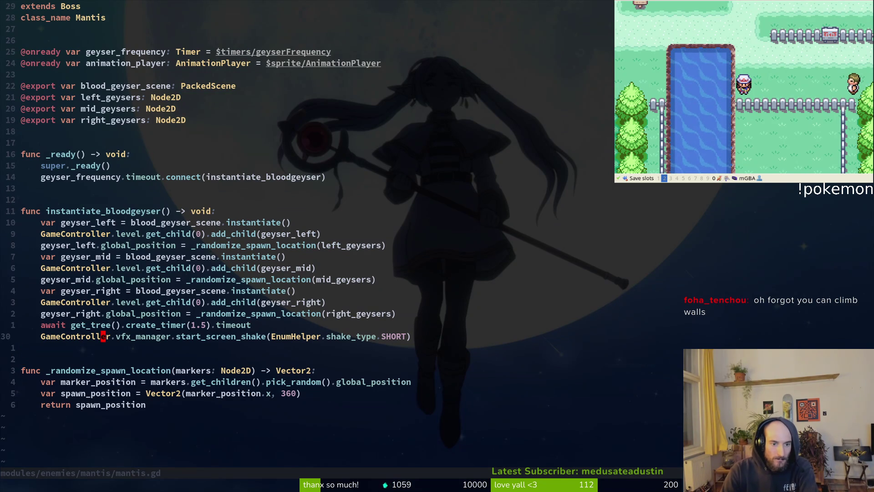
pyautogui.write('Og')
pyautogui.write('ameController.signal_manager.e')
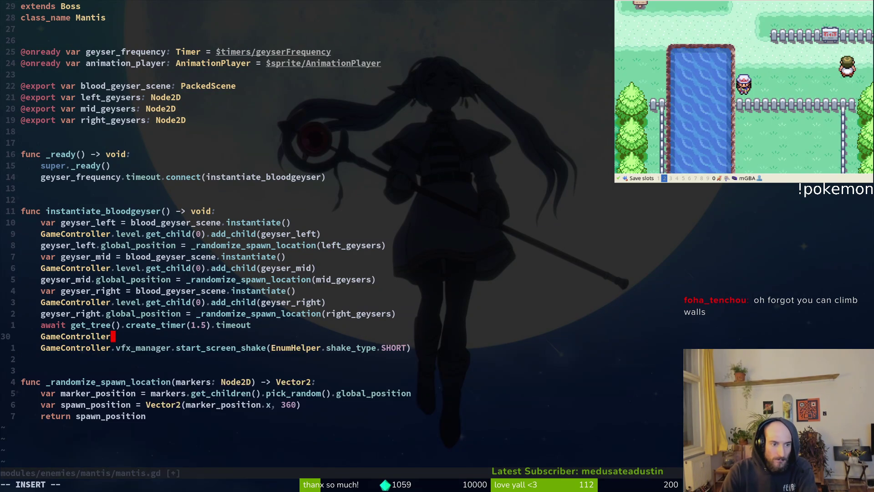
pyautogui.write('mit_screen_shake.emit')
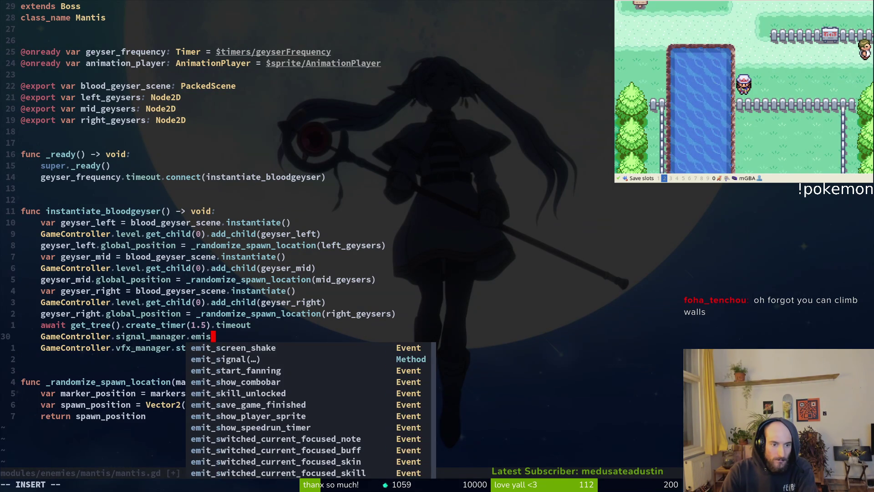
pyautogui.write('(E')
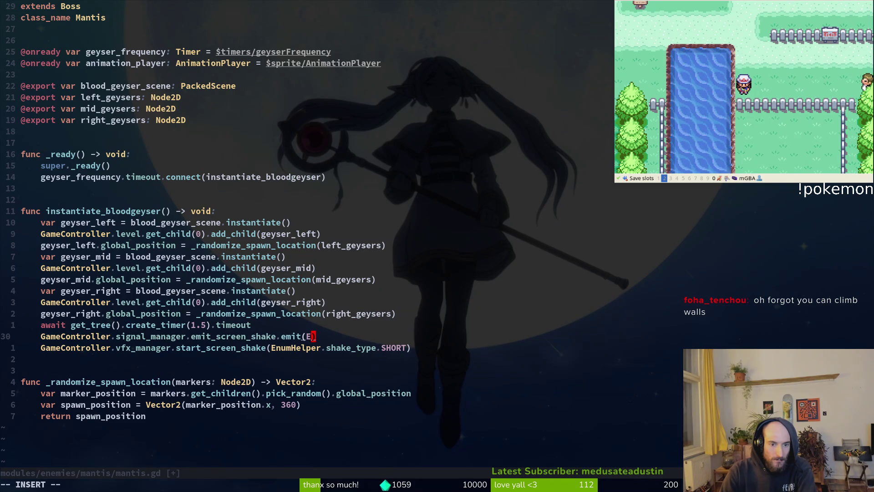
pyautogui.write('numHelper.shake_type')
pyautogui.write('.SHORT')
# Step: Finish the SHORT emit call, delete the old vfx_manager start_screen_shake line, and save mantis.gd
pyautogui.press('Escape')
pyautogui.press('j')
pyautogui.press('d')
pyautogui.press('d')
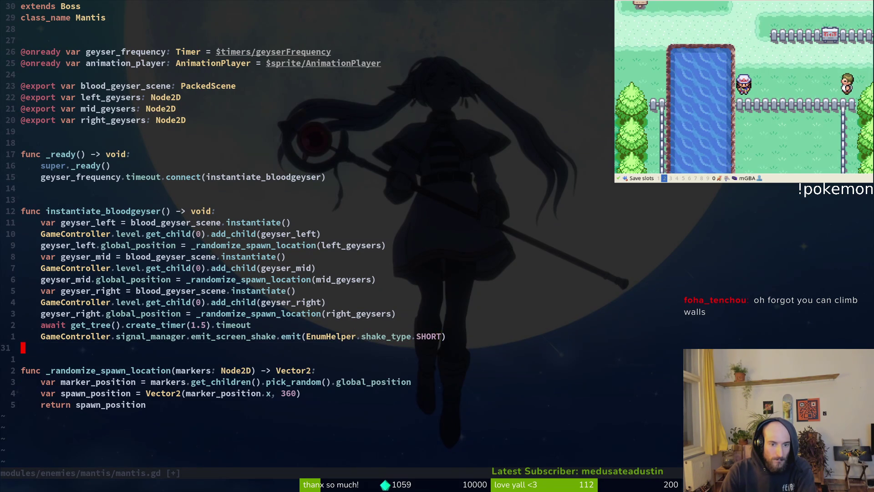
pyautogui.write(':w')
pyautogui.press('Return')
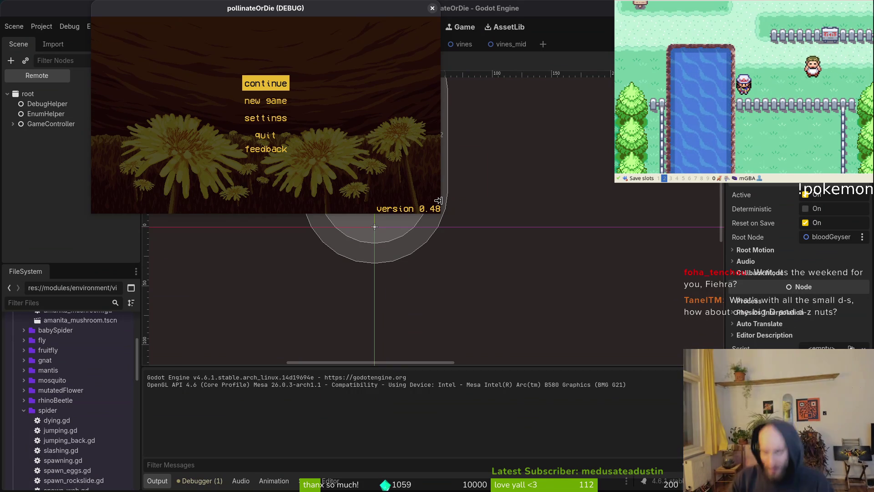
# Step: Continue past the main menu and load the mantis boss level via level select
pyautogui.press('Return')
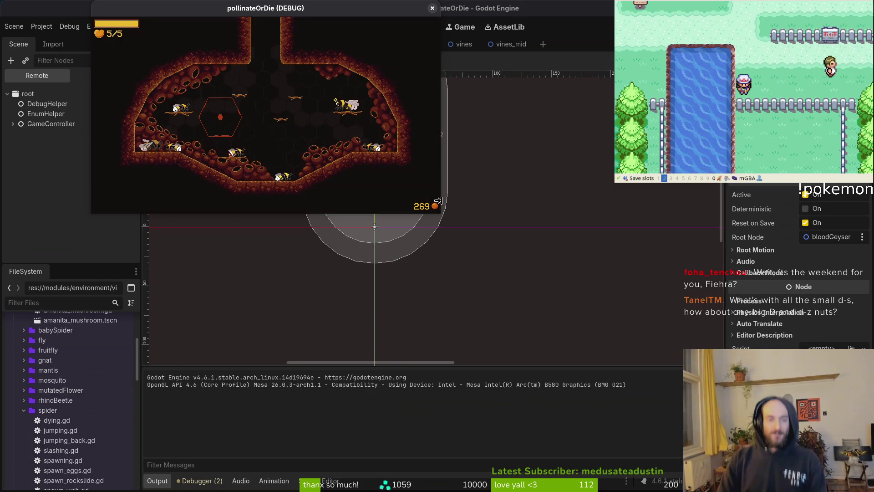
pyautogui.press('Escape')
pyautogui.press('Down')
pyautogui.press('Return')
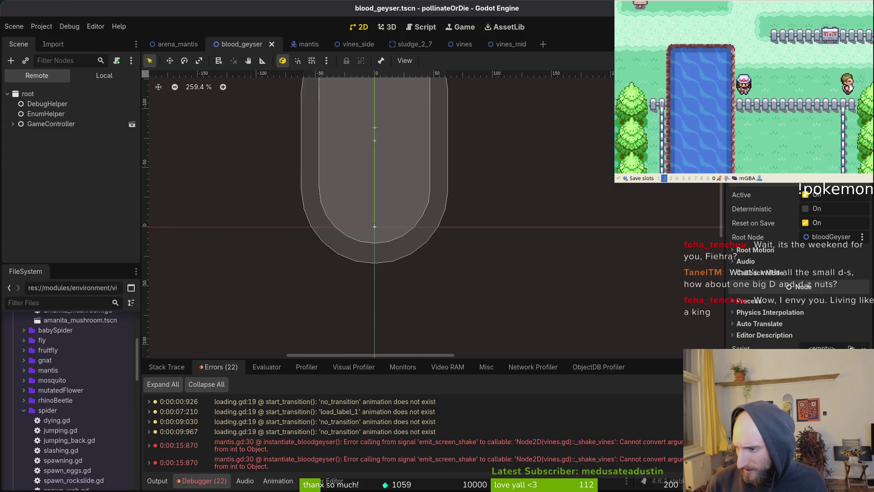
# Step: Compare the debugger's emit_screen_shake errors against mantis.gd, then relaunch the game
pyautogui.hotkey('alt', 'Tab')
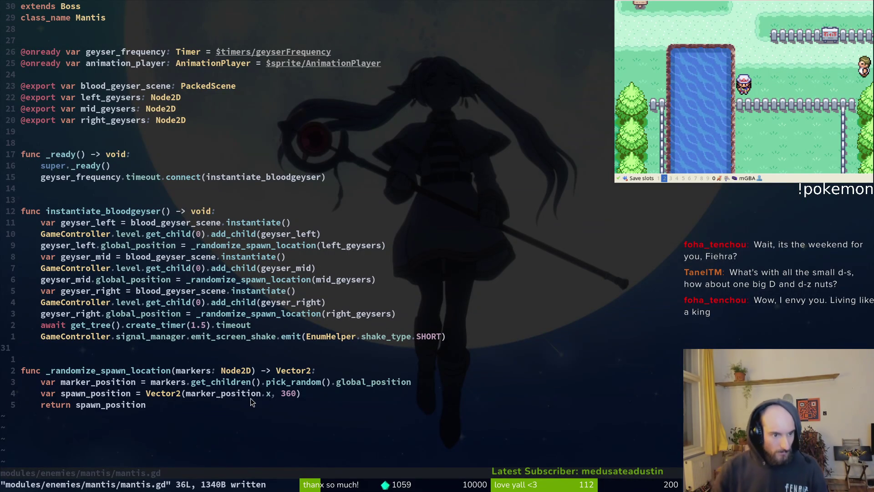
pyautogui.hotkey('alt', 'Tab')
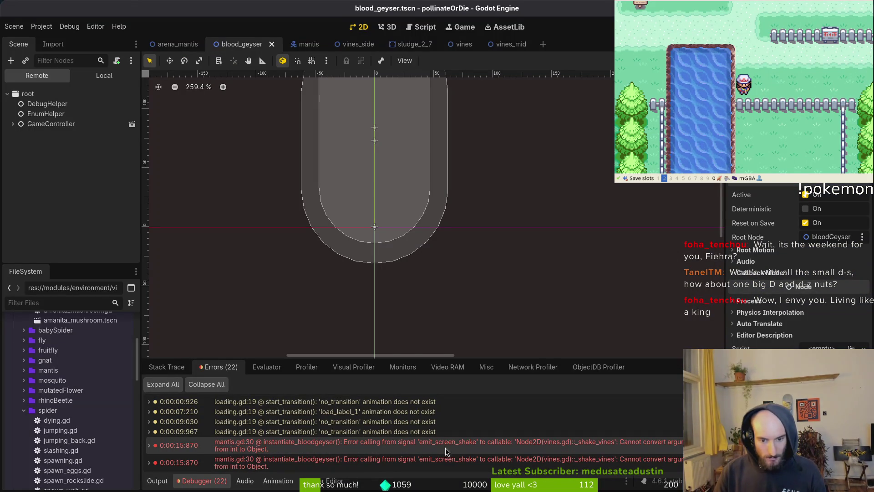
pyautogui.hotkey('alt', 'Tab')
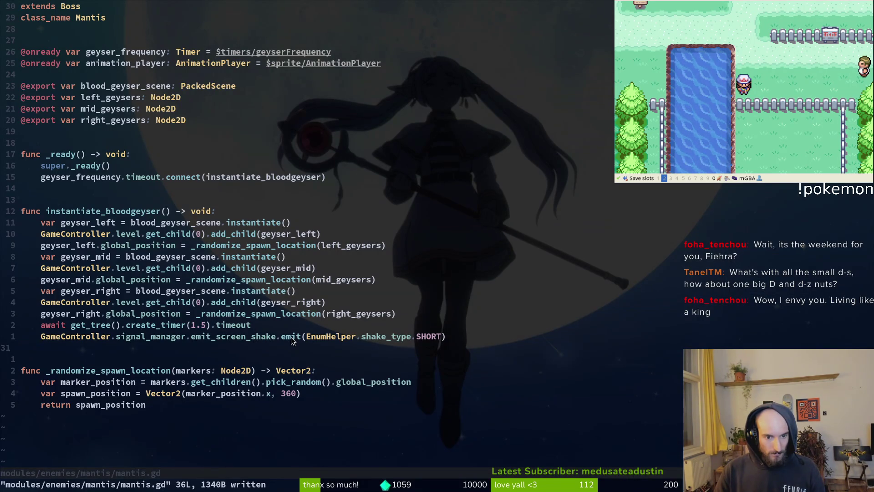
pyautogui.hotkey('alt', 'Tab')
pyautogui.press('F5')
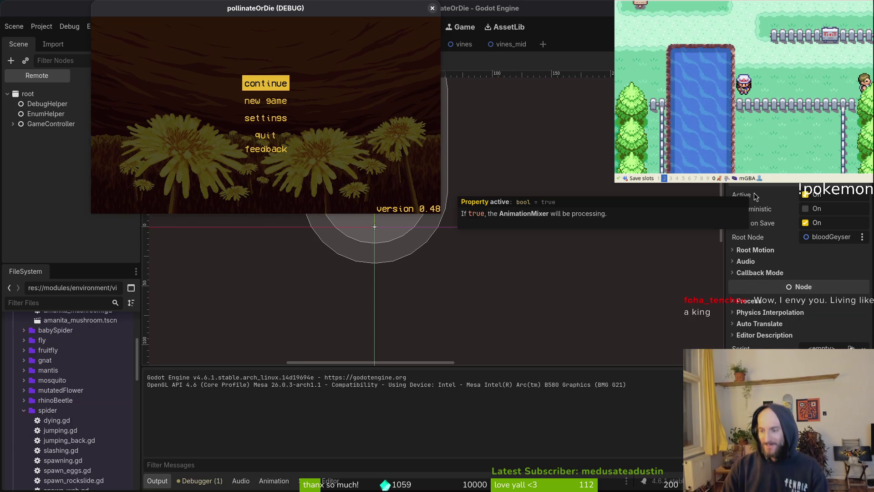
# Step: Load the mantis level, fly the bee toward the vines, and show the Debugger's Errors tab
pyautogui.press('Return')
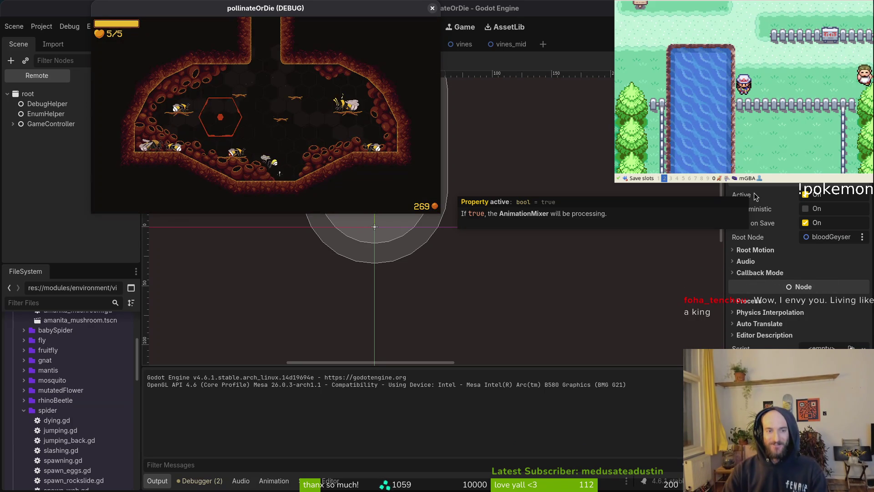
pyautogui.press('F1')
pyautogui.press('Down')
pyautogui.press('Return')
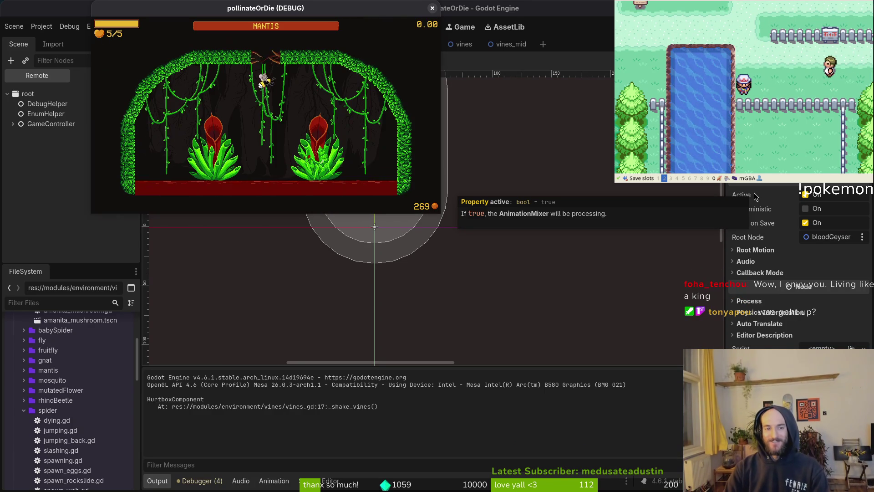
pyautogui.press('Up')
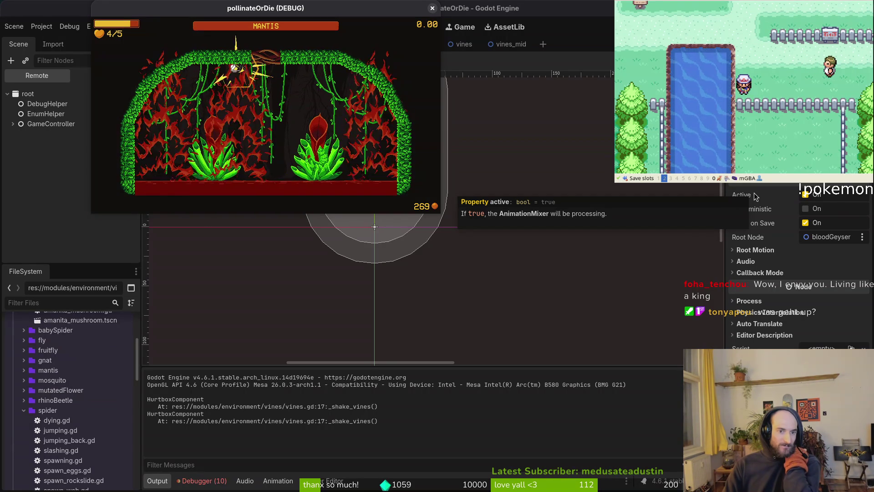
pyautogui.click(204, 481)
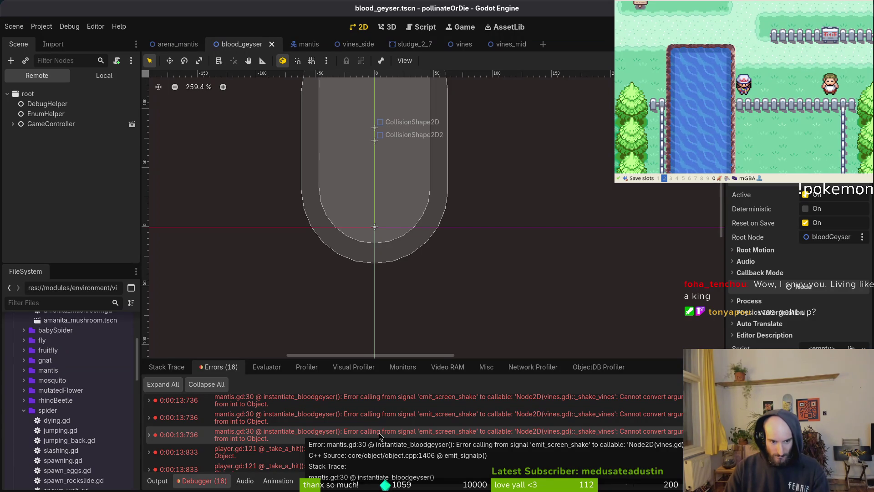
# Step: Re-enter emit_screen_shake on line 30 of mantis.gd from the completion list
pyautogui.hotkey('alt', 'Tab')
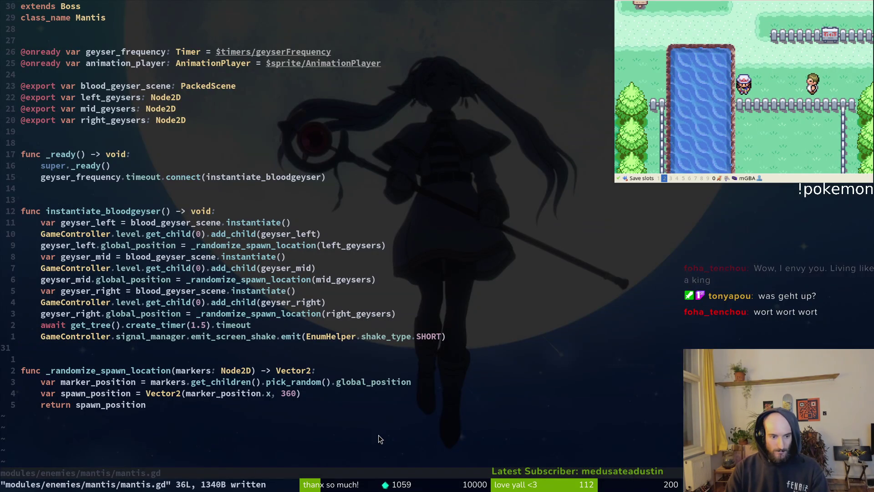
pyautogui.press('k')
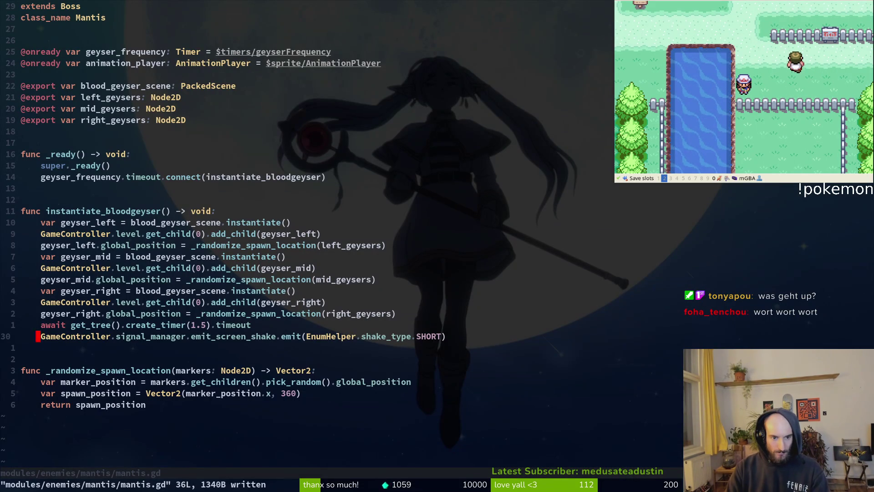
pyautogui.hotkey('shift', 'v')
pyautogui.press('Escape')
pyautogui.press('w')
pyautogui.press('w')
pyautogui.press('w')
pyautogui.press('w')
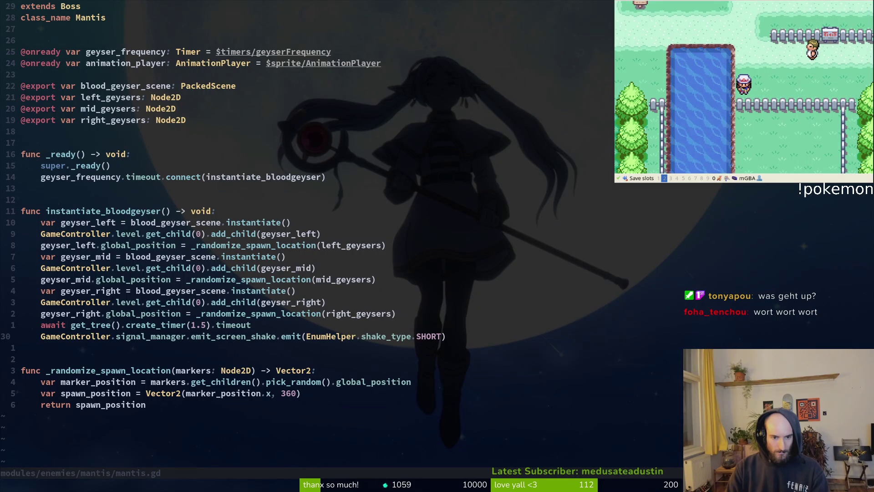
pyautogui.write('cwemi')
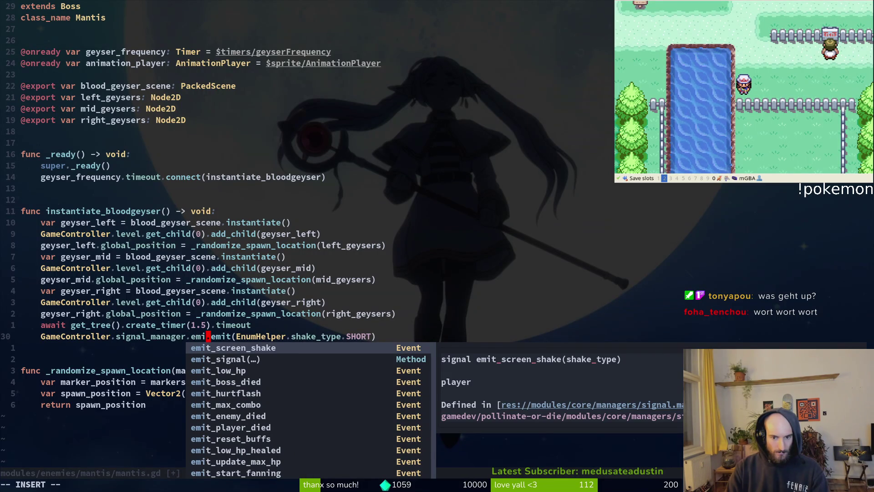
pyautogui.press('Return')
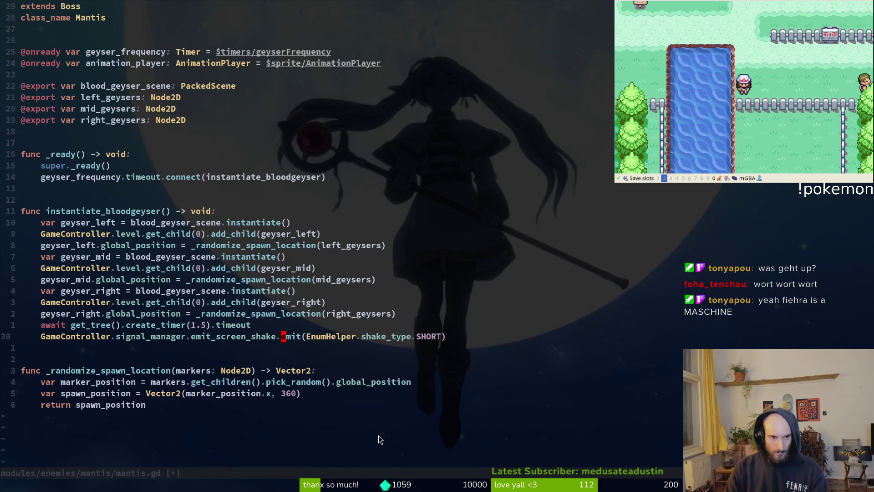
# Step: Check the line against Godot's error list and save mantis.gd
pyautogui.hotkey('alt', 'Tab')
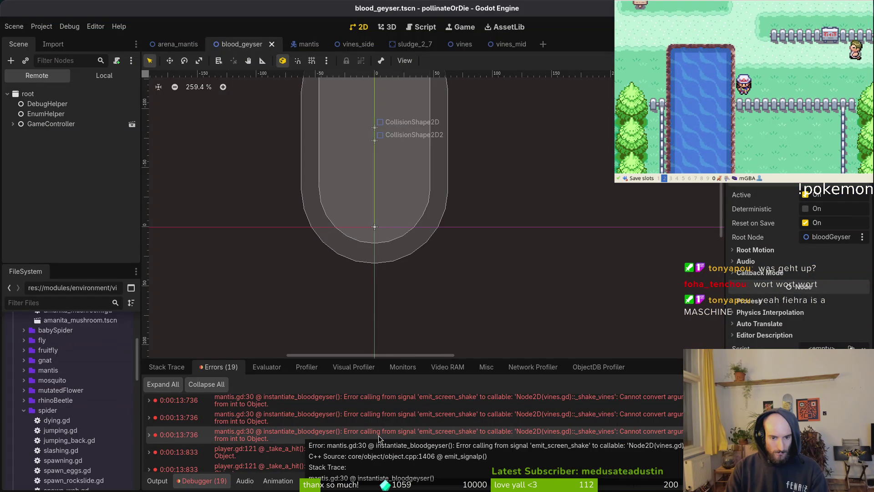
pyautogui.hotkey('alt', 'Tab')
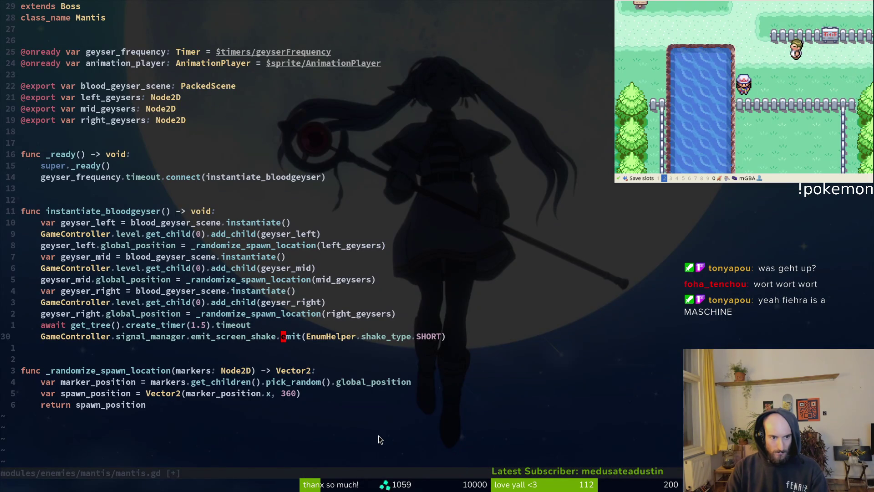
pyautogui.hotkey('alt', 'Tab')
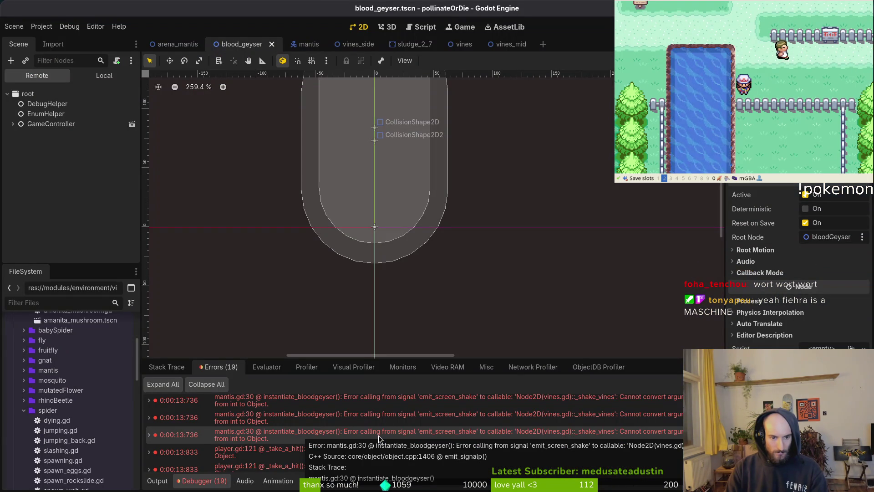
pyautogui.hotkey('alt', 'Tab')
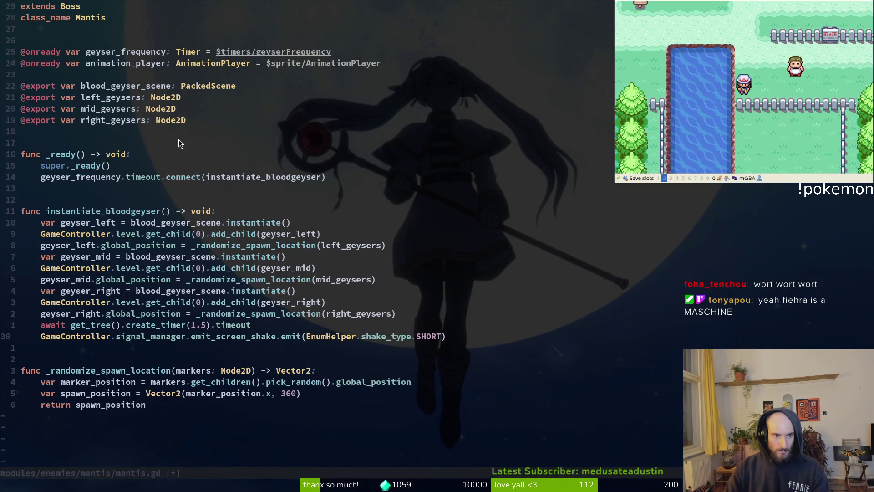
pyautogui.click(231, 209)
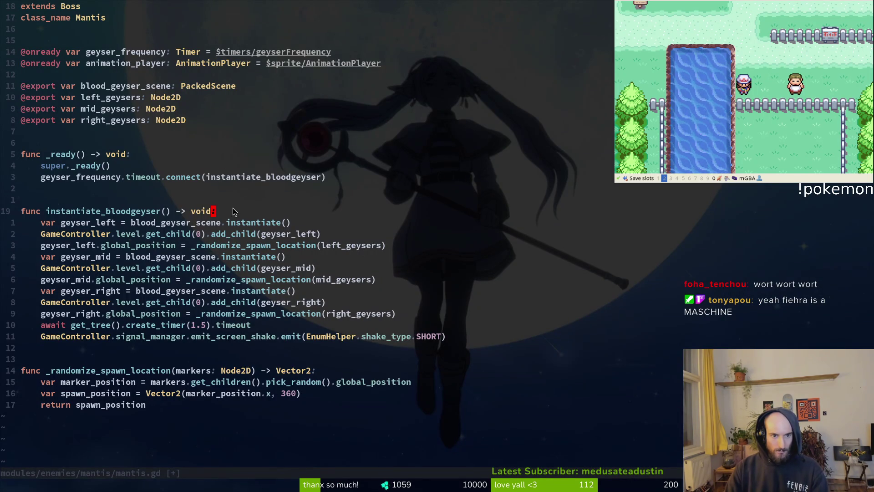
pyautogui.write(':w')
pyautogui.press('Return')
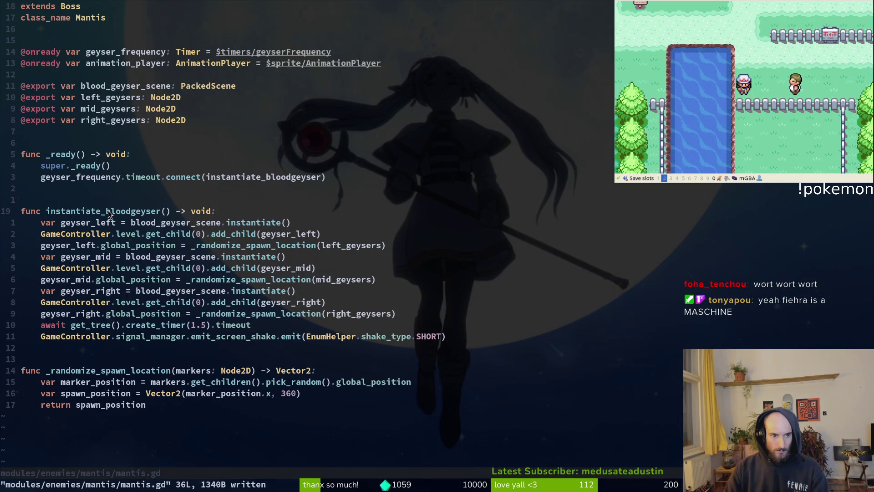
# Step: Recheck the Godot errors, then select SHORT in the line 30 emit call
pyautogui.hotkey('alt', 'Tab')
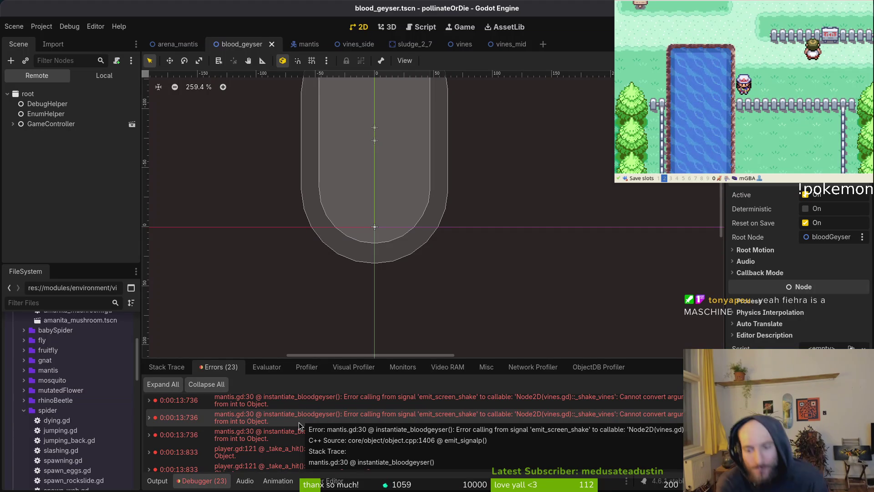
pyautogui.hotkey('alt', 'Tab')
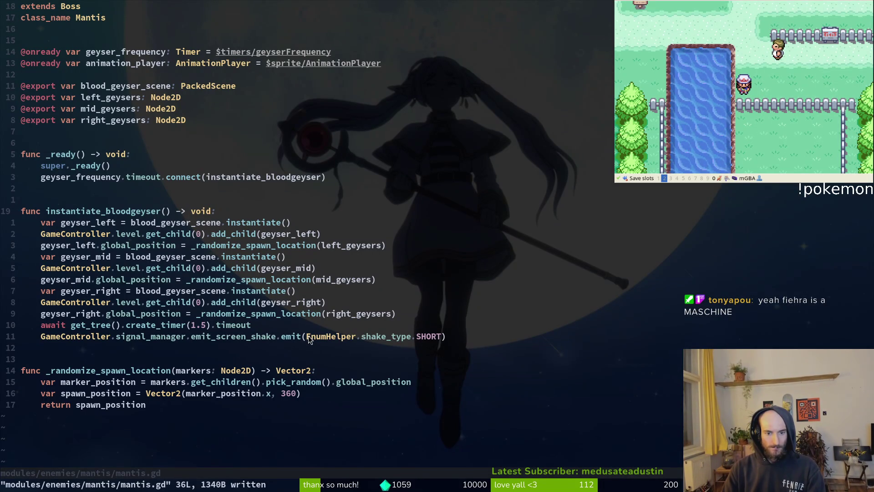
pyautogui.click(418, 337)
pyautogui.press('v')
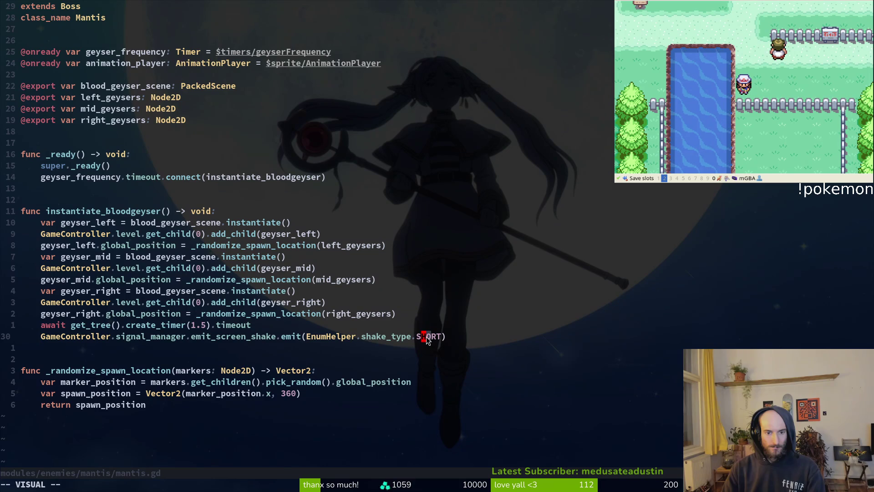
pyautogui.press('y')
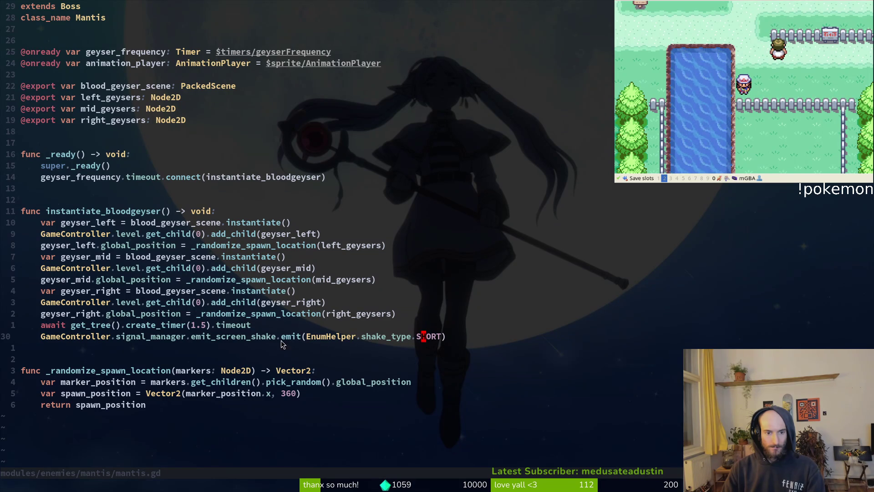
pyautogui.press('space')
pyautogui.press('f')
pyautogui.press('f')
pyautogui.write('sigman')
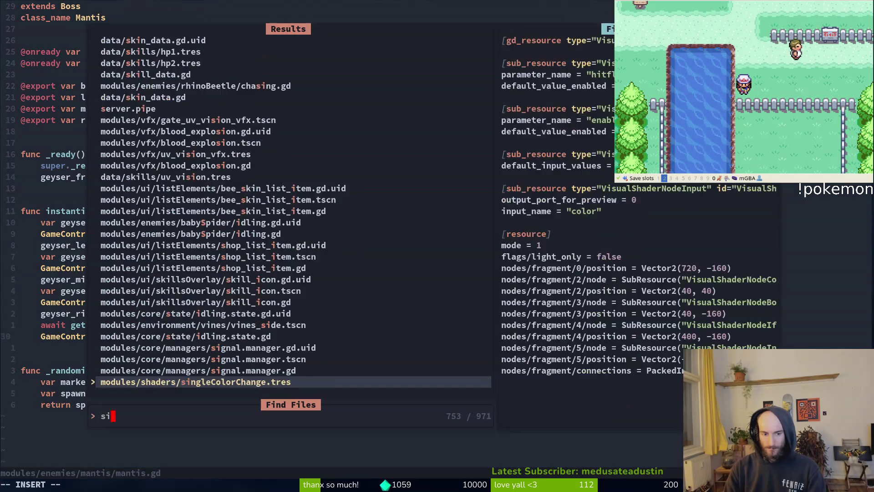
pyautogui.press('Return')
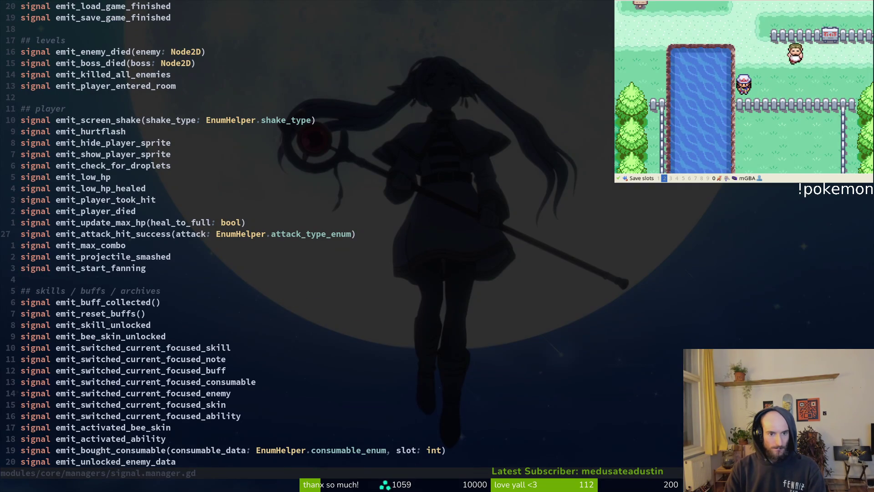
pyautogui.hotkey('ctrl', 'd')
pyautogui.hotkey('ctrl', 'u')
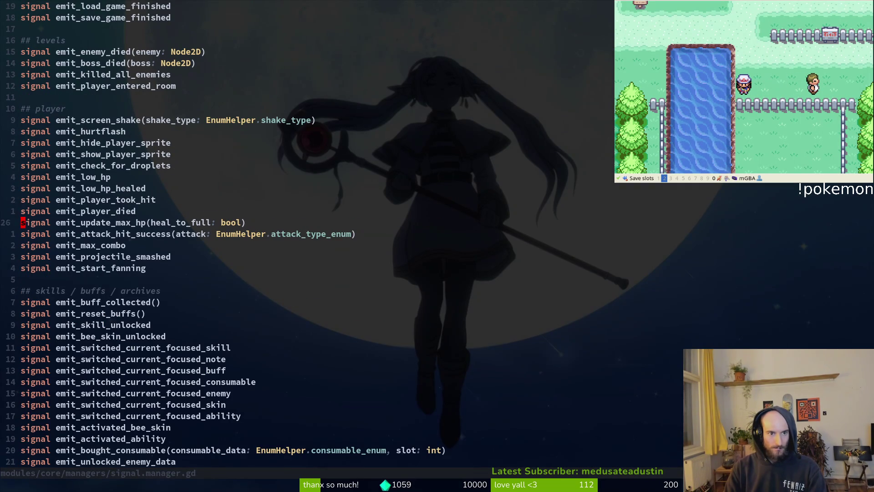
pyautogui.press('k')
pyautogui.press('k')
pyautogui.press('k')
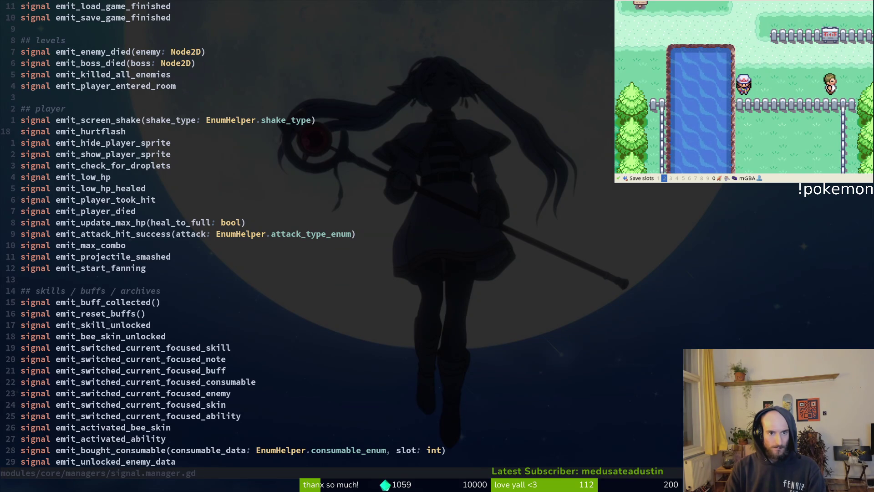
pyautogui.hotkey('ctrl', 'o')
pyautogui.write(':w')
pyautogui.press('Return')
pyautogui.hotkey('ctrl', 'o')
pyautogui.press('k')
pyautogui.press('w')
pyautogui.press('w')
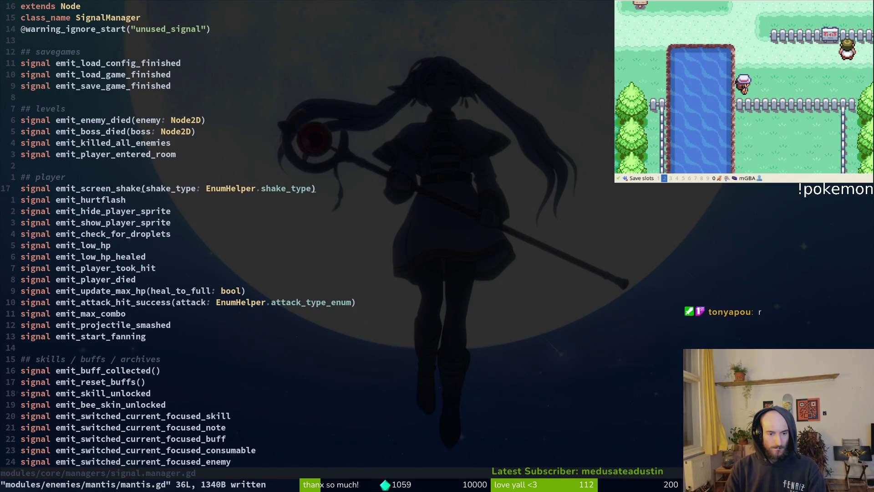
pyautogui.hotkey('ctrl', 'o')
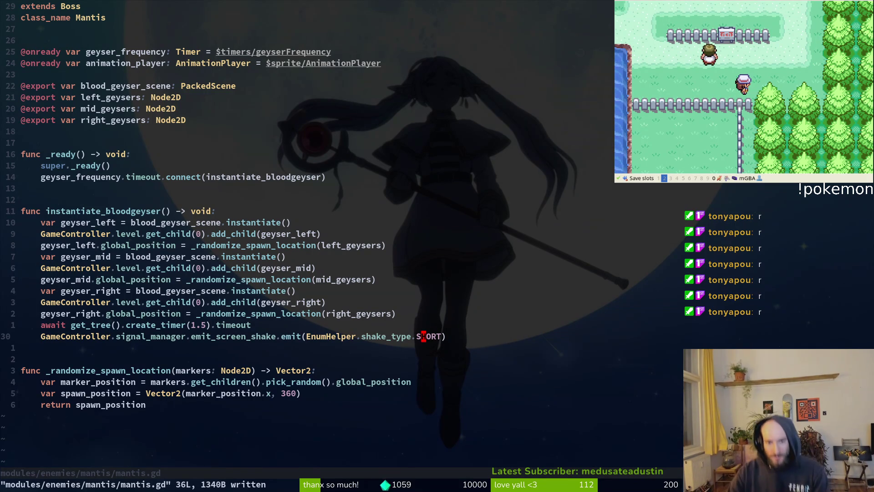
# Step: Run the game briefly, close it, and review the new errors in Godot
pyautogui.press('F5')
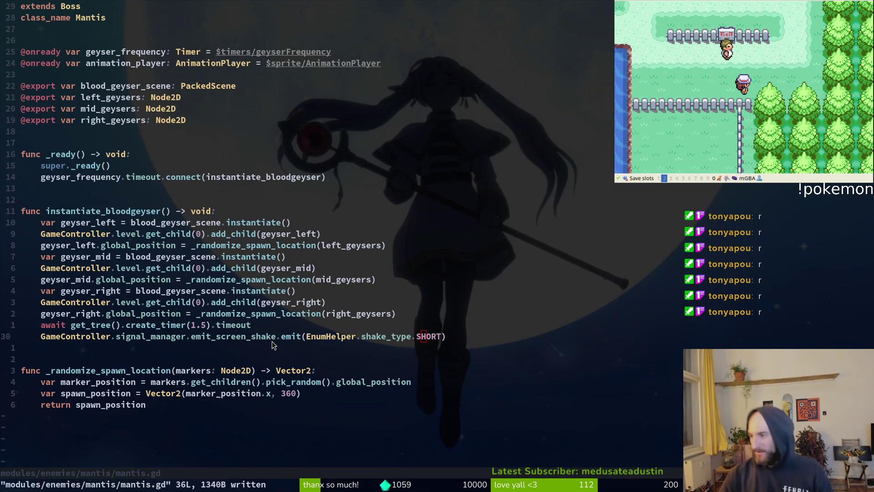
pyautogui.press('Escape')
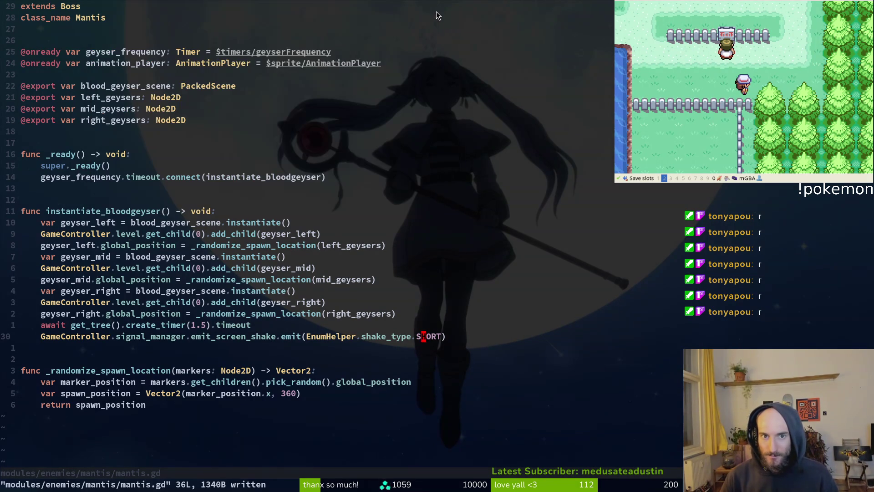
pyautogui.hotkey('alt', 'Tab')
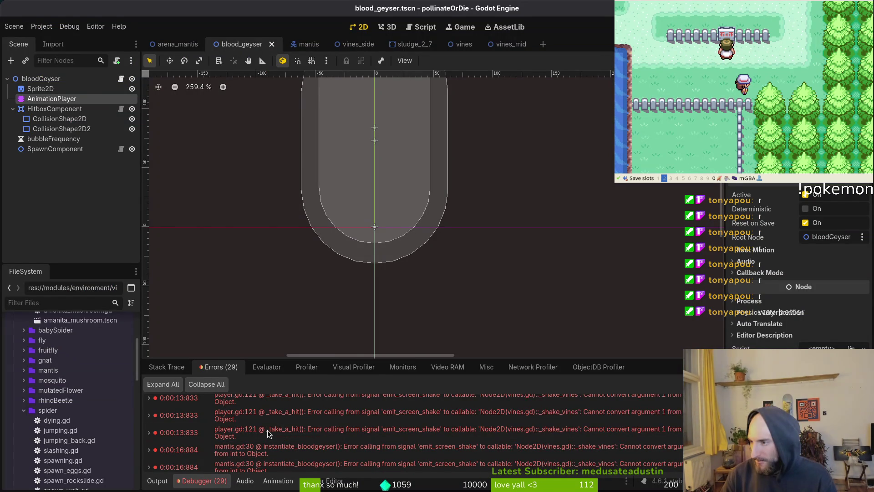
pyautogui.hotkey('alt', 'Tab')
# Step: Open player.gd with Telescope at line 121, the _take_a_hit screen-shake emit
pyautogui.press('space')
pyautogui.press('f')
pyautogui.press('f')
pyautogui.write('player.gd')
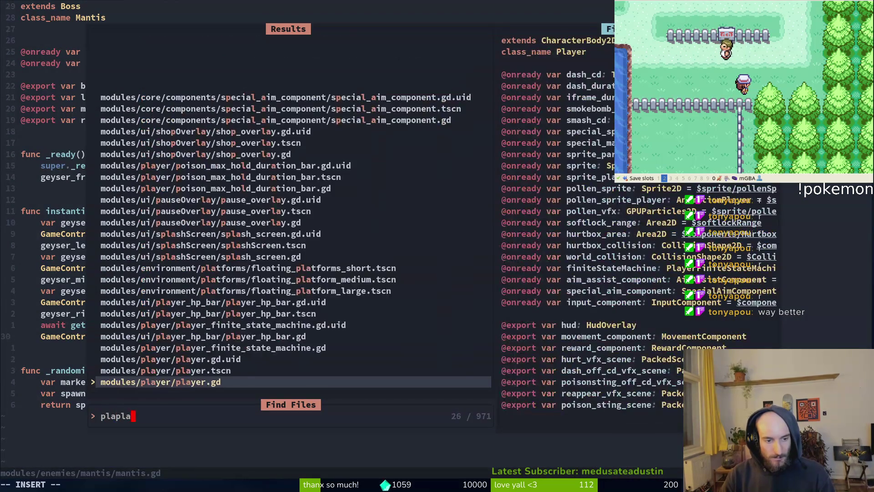
pyautogui.press('Return')
pyautogui.write('21')
pyautogui.press('Return')
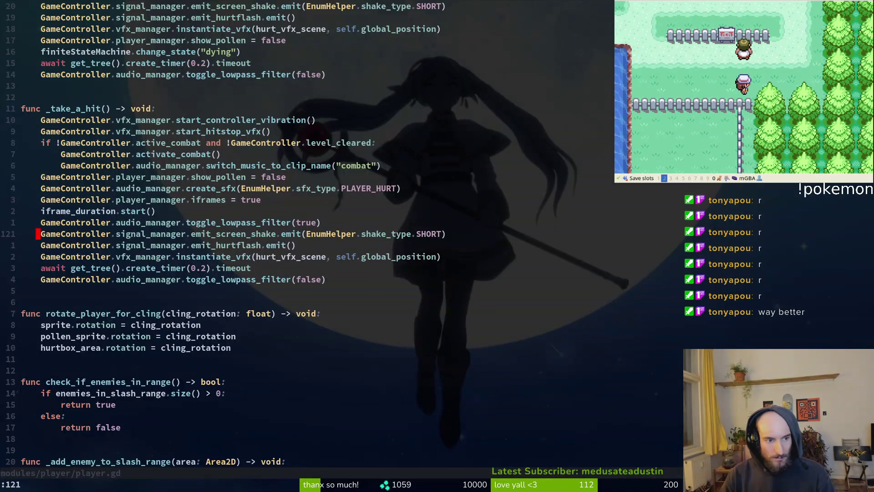
pyautogui.hotkey('shift', 'v')
# Step: Grep the project for emit_screen_shake and open the player.gd line 121 match
pyautogui.press('y')
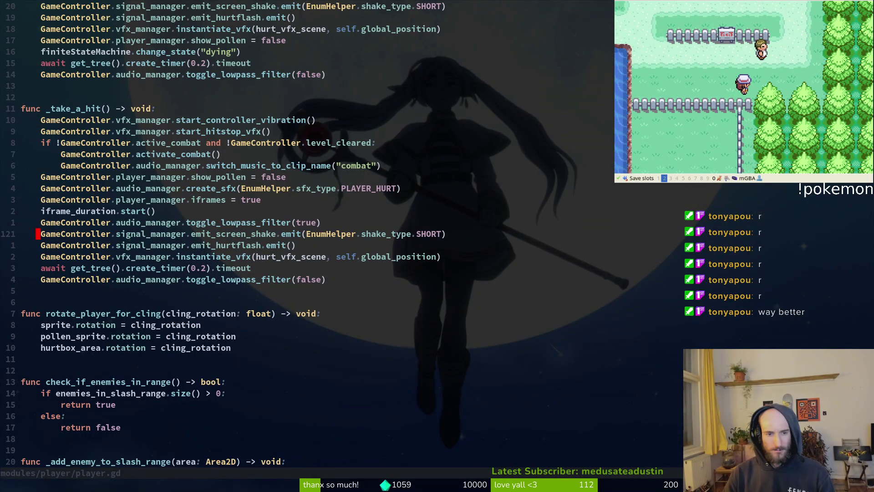
pyautogui.hotkey('ctrl', '6')
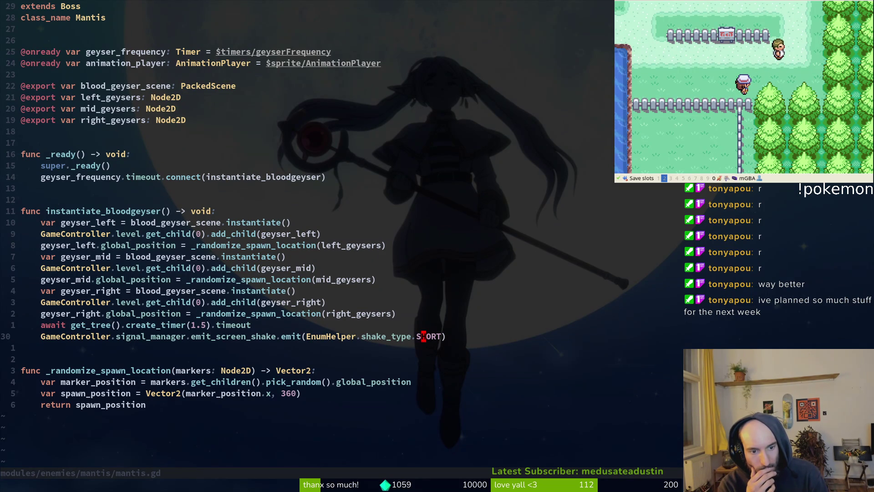
pyautogui.hotkey('ctrl', '6')
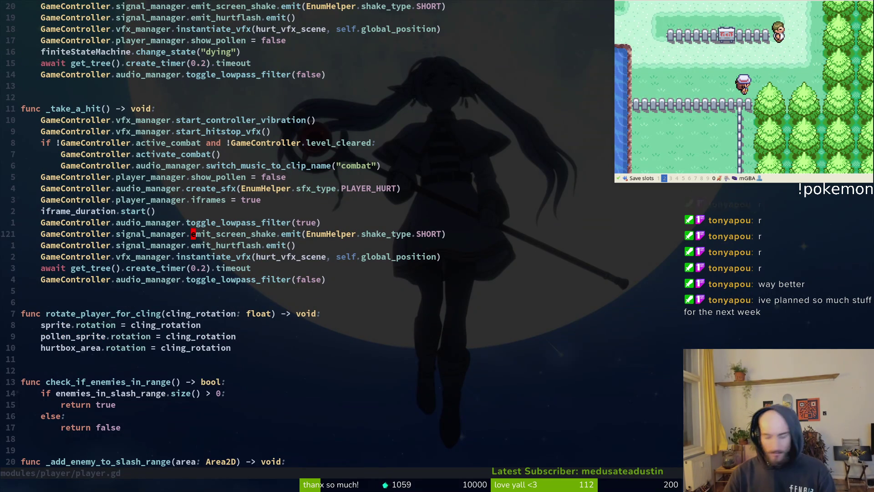
pyautogui.press('space')
pyautogui.press('f')
pyautogui.press('w')
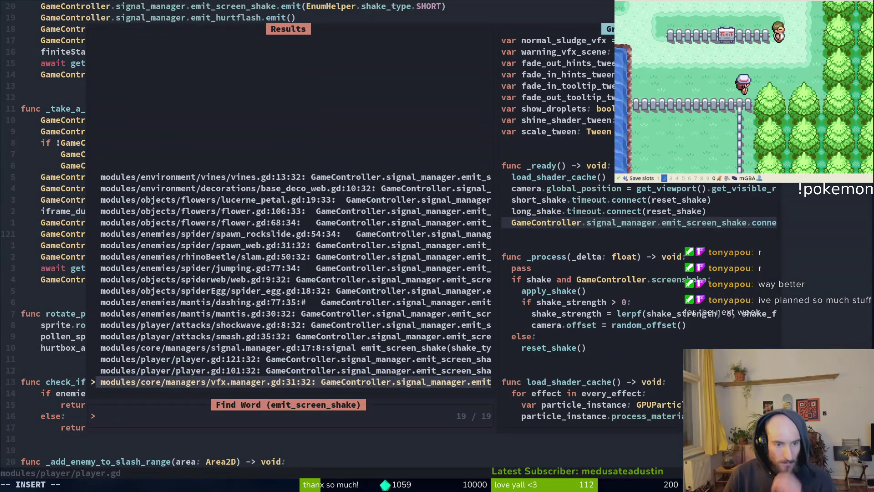
pyautogui.press('Up')
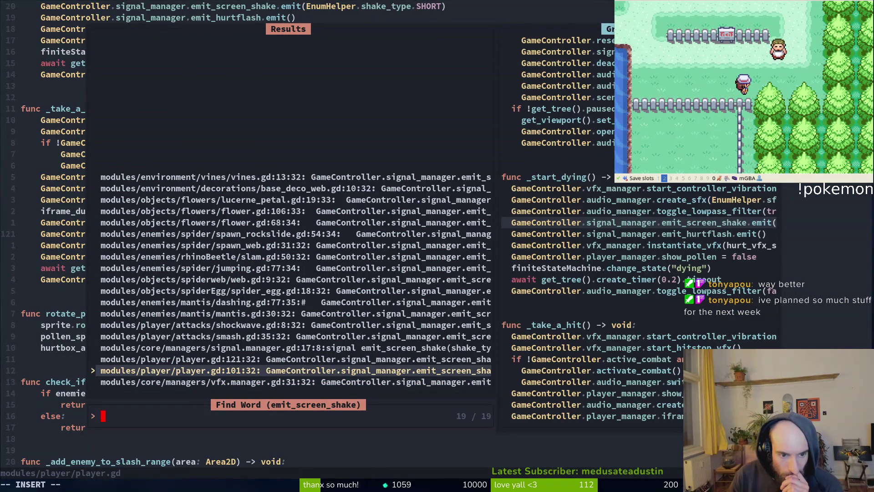
pyautogui.press('Up')
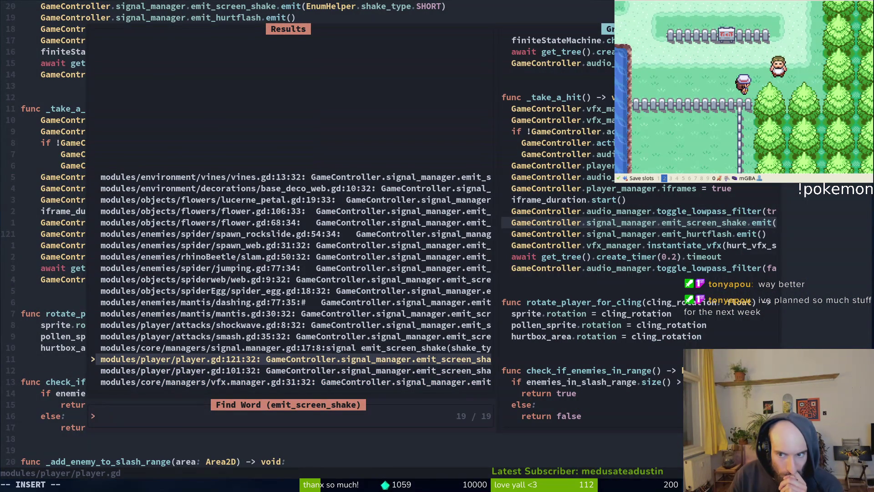
pyautogui.press('Return')
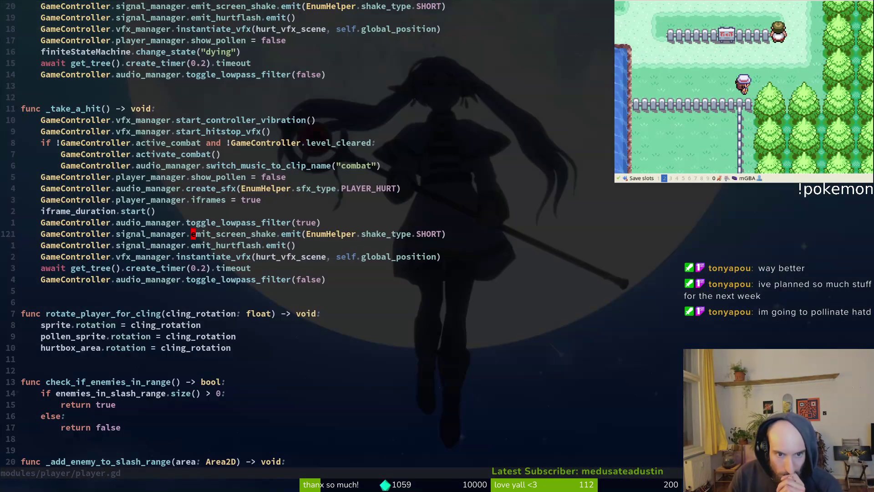
# Step: Copy player.gd's emit_screen_shake line into mantis.gd as line 30 and save
pyautogui.hotkey('shift', 'v')
pyautogui.press('y')
pyautogui.hotkey('ctrl', '6')
pyautogui.press('p')
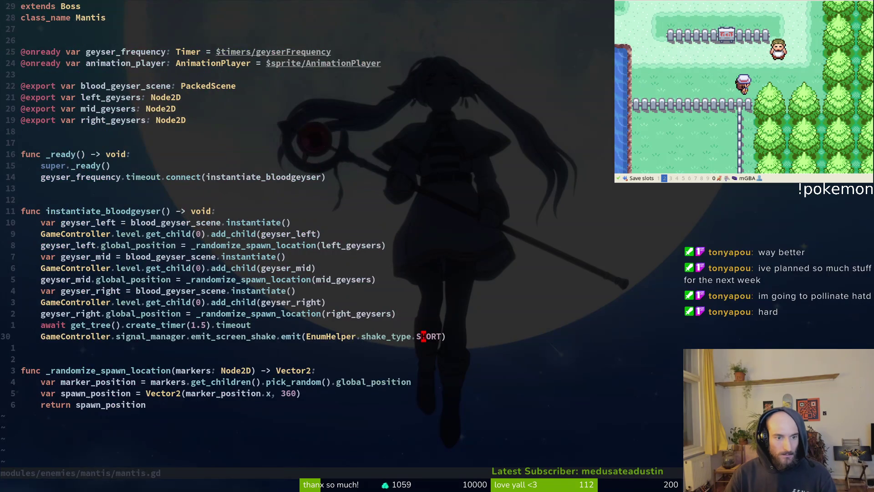
pyautogui.hotkey('shift', 'v')
pyautogui.press('Escape')
pyautogui.write(':w')
pyautogui.press('Return')
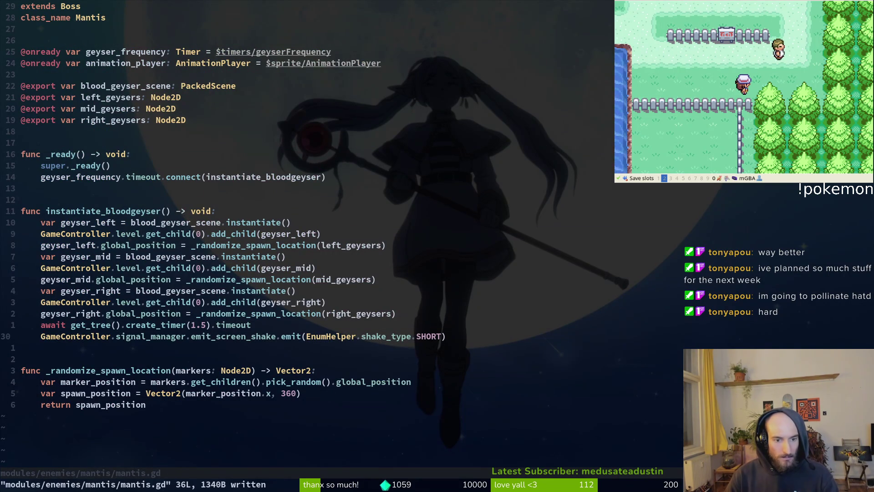
pyautogui.hotkey('alt', 'Tab')
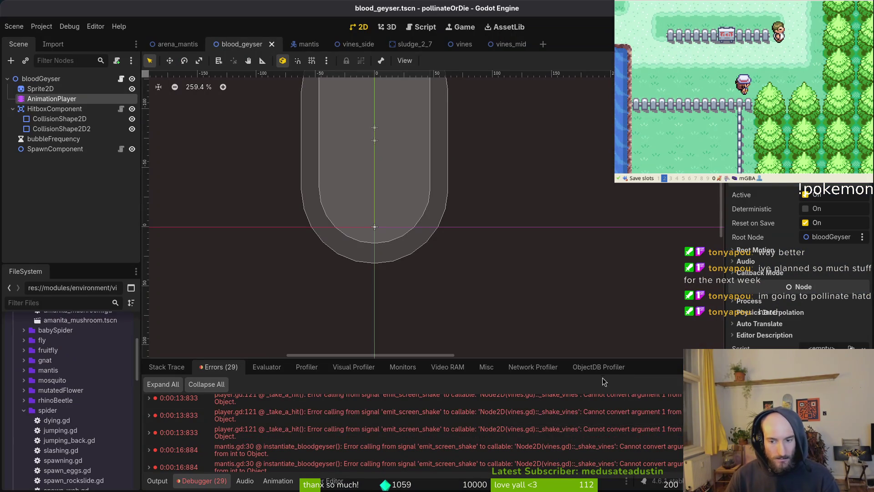
# Step: Run the game and use the in-game debugging menu to give honey
pyautogui.press('F5')
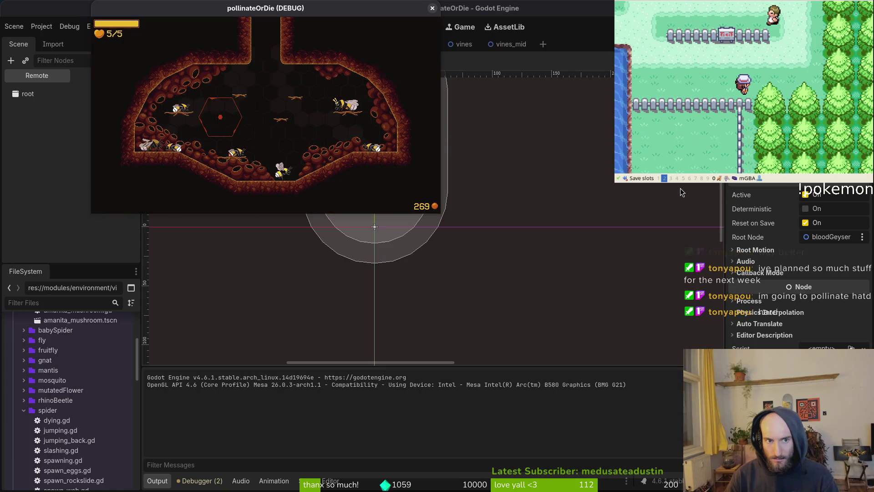
pyautogui.press('Escape')
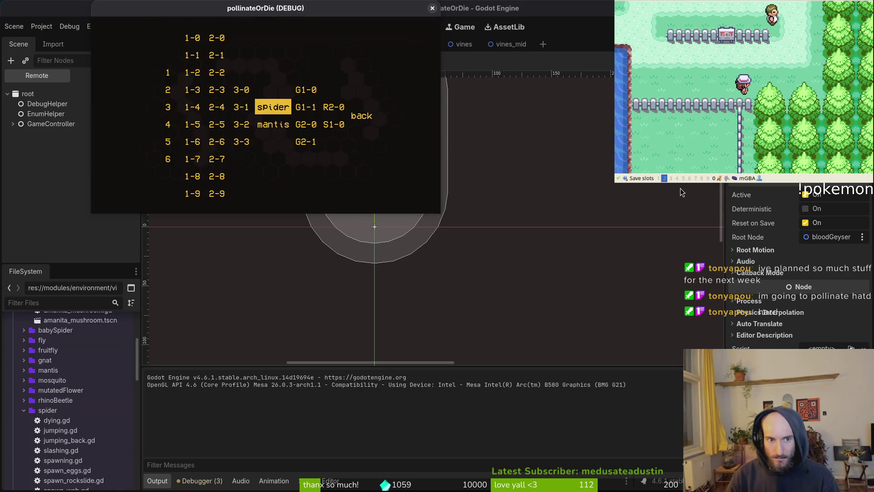
pyautogui.press('Right')
pyautogui.press('Right')
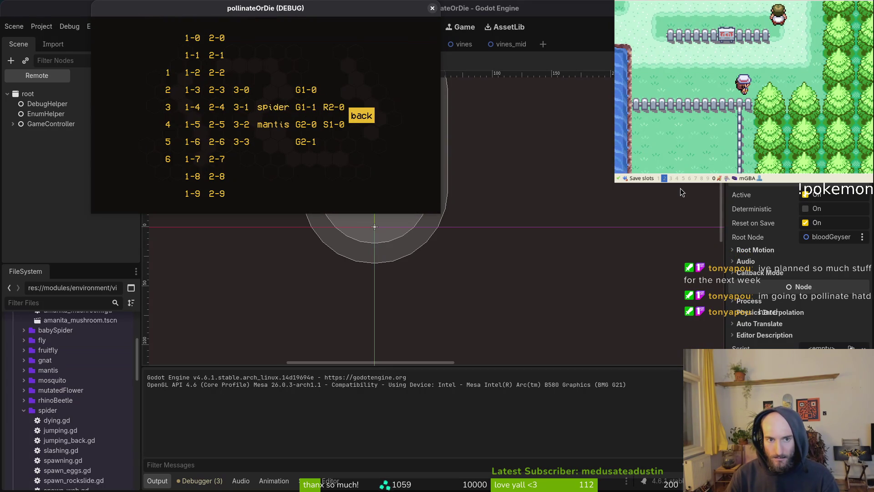
pyautogui.press('Return')
pyautogui.press('Escape')
pyautogui.press('Down')
pyautogui.press('Return')
pyautogui.press('Down')
pyautogui.press('Down')
pyautogui.press('Down')
pyautogui.press('Down')
pyautogui.press('Down')
pyautogui.press('Return')
pyautogui.press('Down')
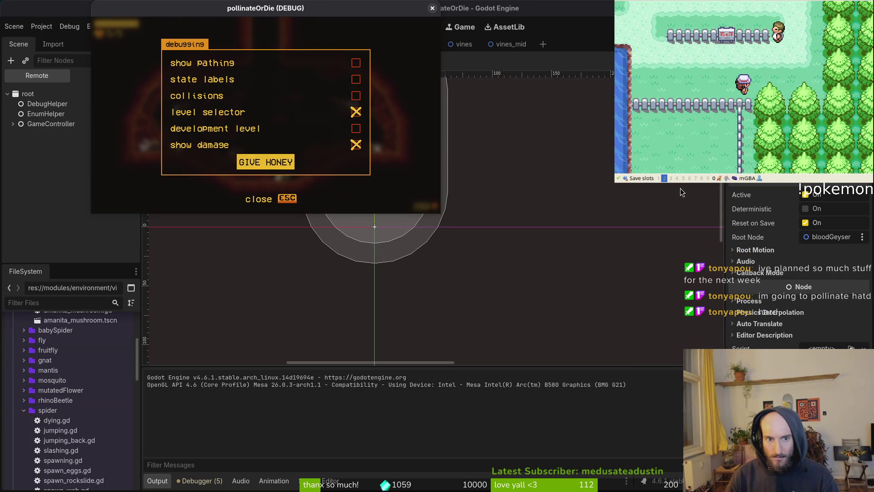
pyautogui.press('Return')
# Step: Buy the Shockwave upgrade, load the Mantis level, and bring up the debugger's Errors list
pyautogui.press('Tab')
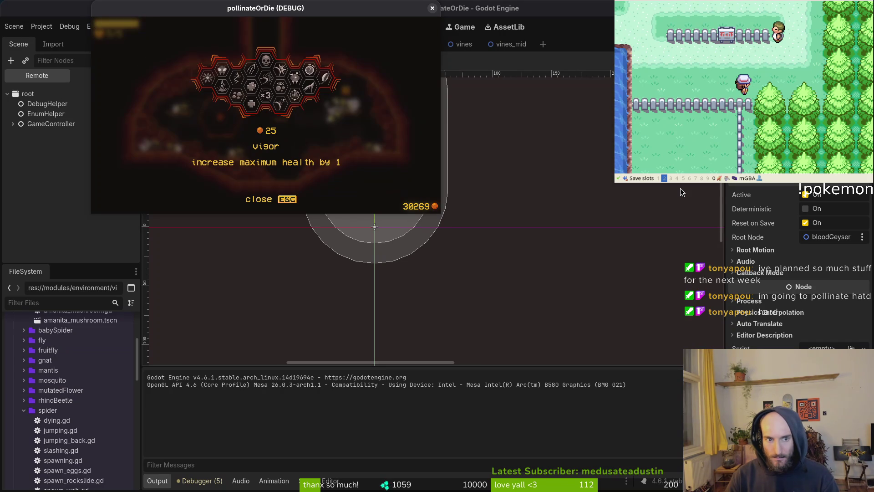
pyautogui.press('Right')
pyautogui.press('Right')
pyautogui.press('Return')
pyautogui.press('Escape')
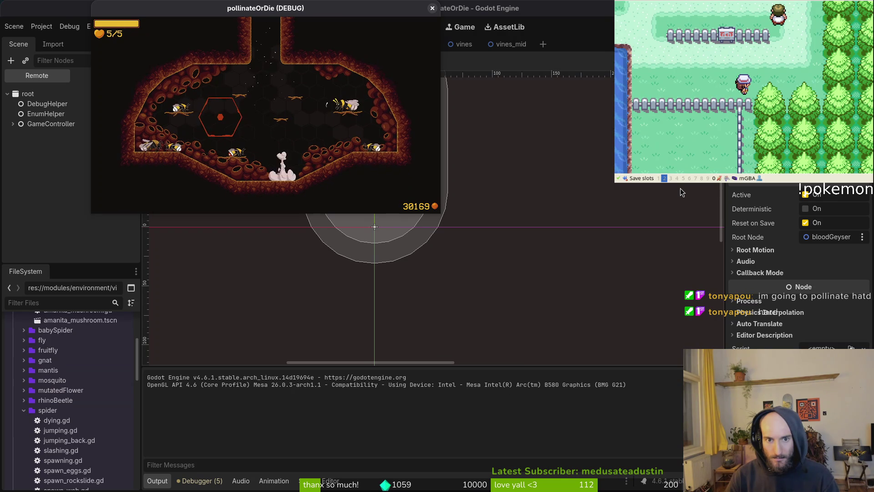
pyautogui.press('Down')
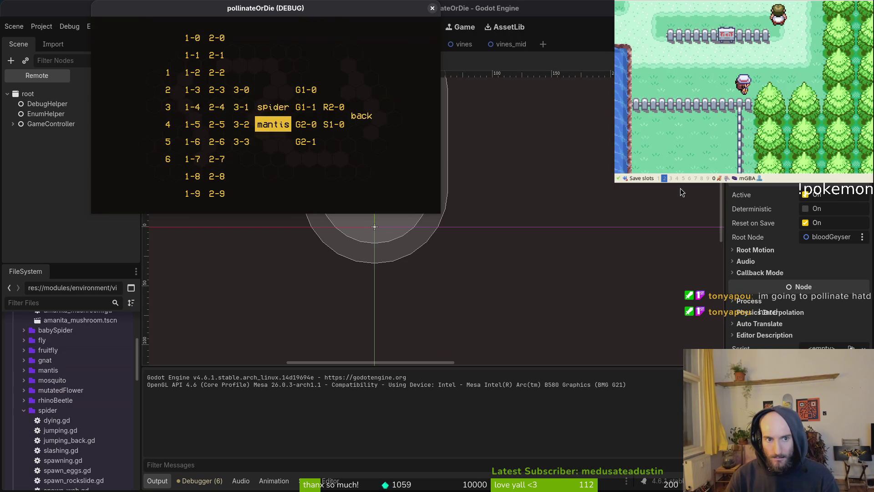
pyautogui.press('Return')
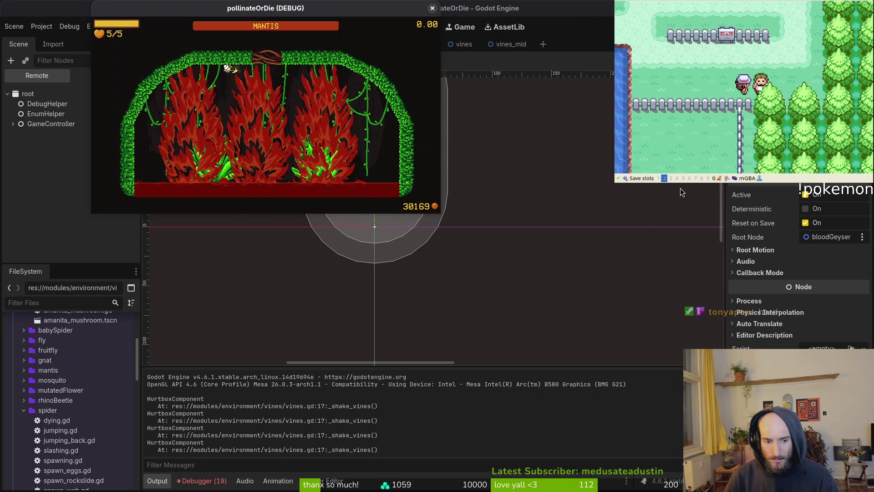
pyautogui.click(202, 480)
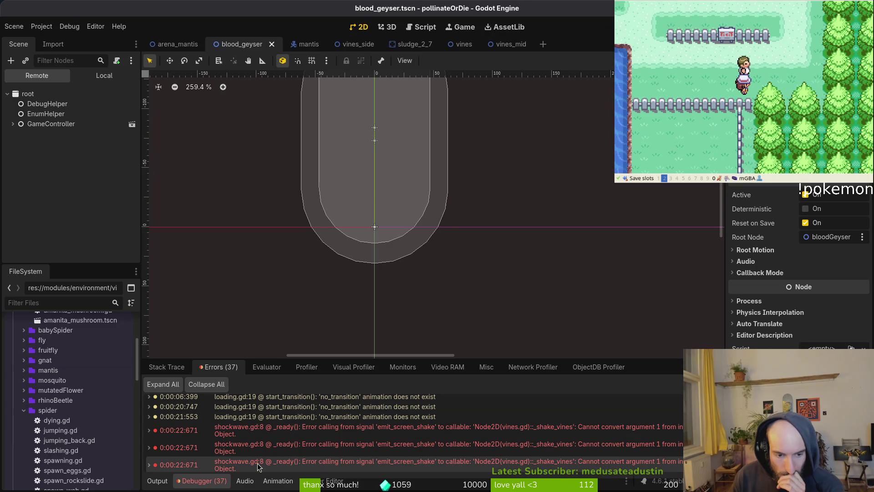
pyautogui.scroll(-1, 267, 456)
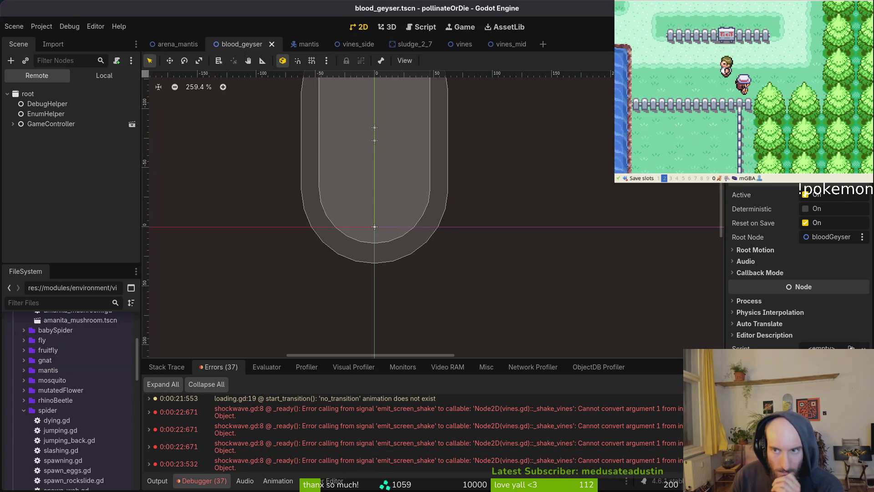
pyautogui.press('F8')
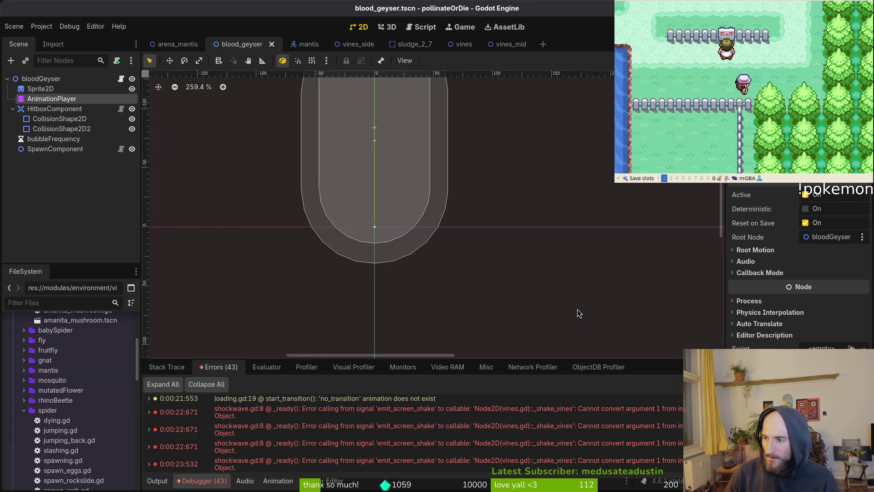
pyautogui.hotkey('alt', 'Tab')
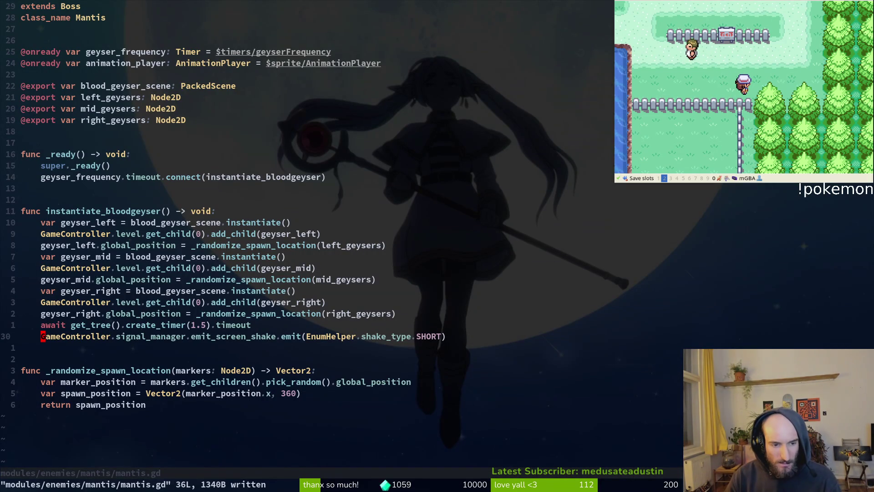
pyautogui.press('space')
pyautogui.press('f')
pyautogui.press('f')
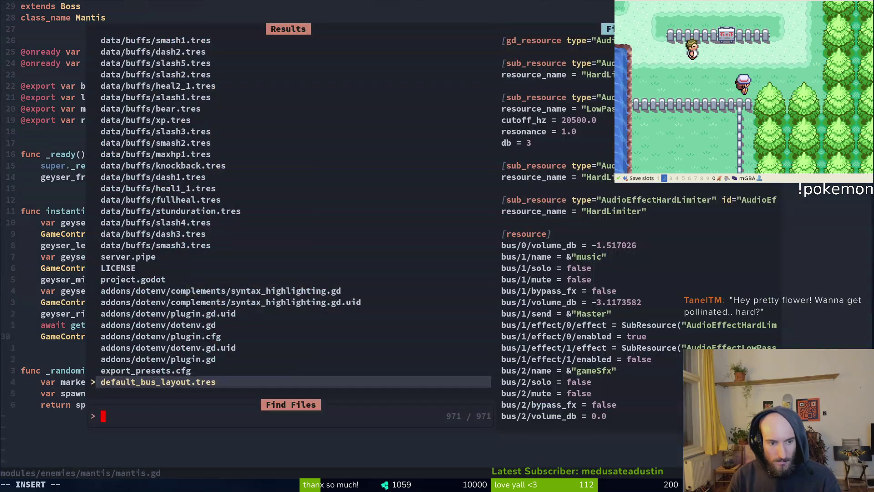
pyautogui.hotkey('alt', 'Tab')
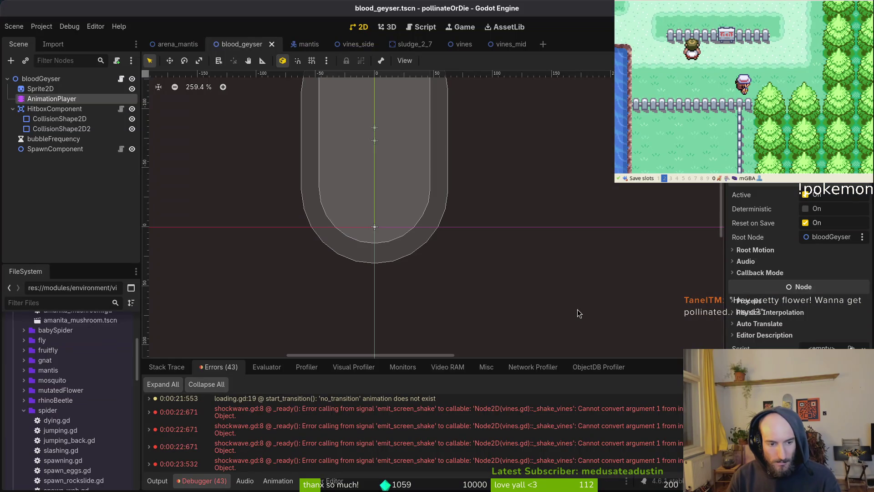
pyautogui.hotkey('alt', 'Tab')
pyautogui.write('shockwave')
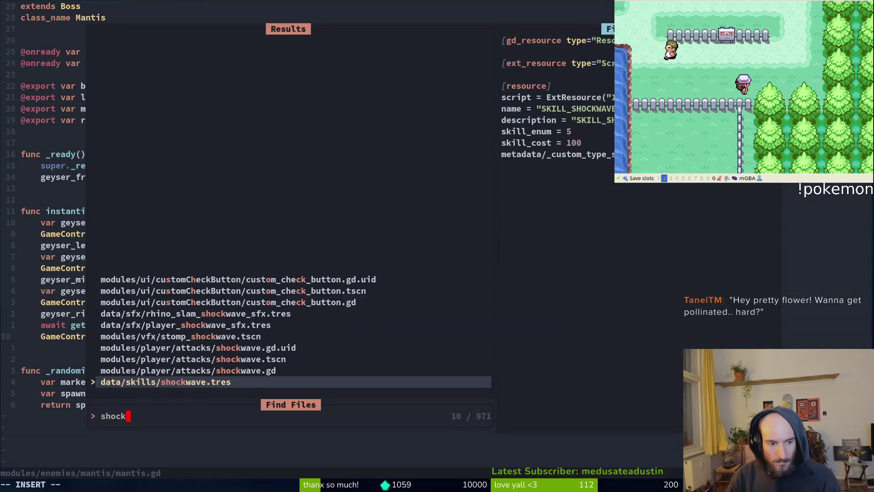
pyautogui.press('Return')
pyautogui.press('j')
pyautogui.press('j')
pyautogui.press('j')
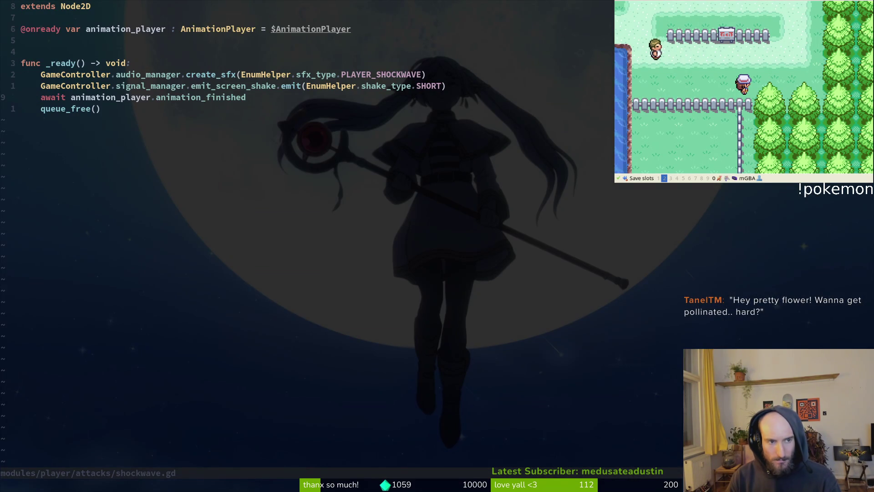
pyautogui.press('k')
pyautogui.hotkey('shift', 'v')
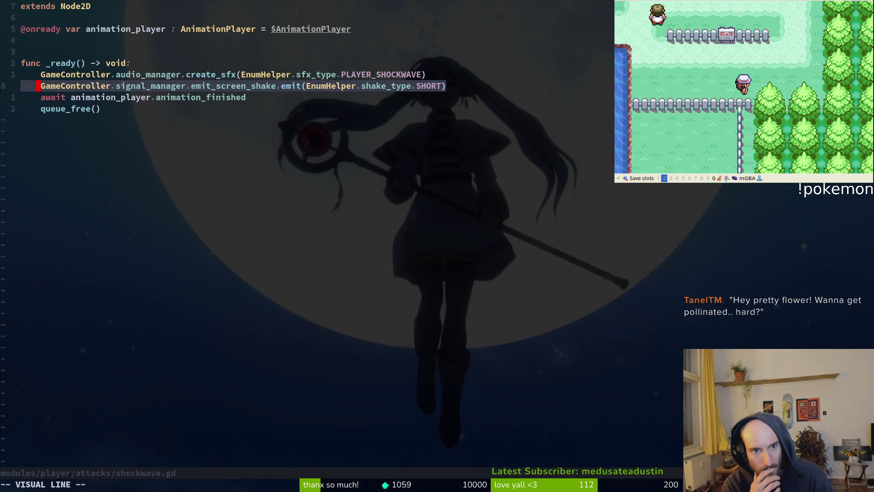
pyautogui.press('Escape')
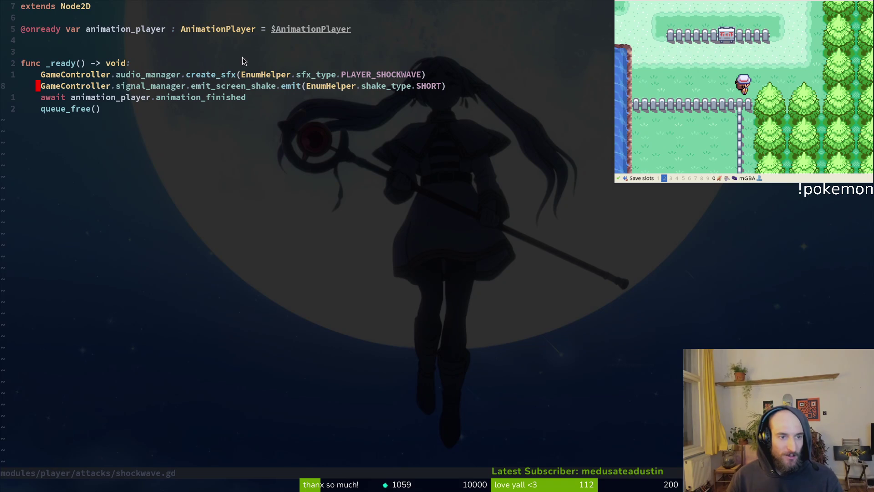
pyautogui.write(':w')
pyautogui.press('Return')
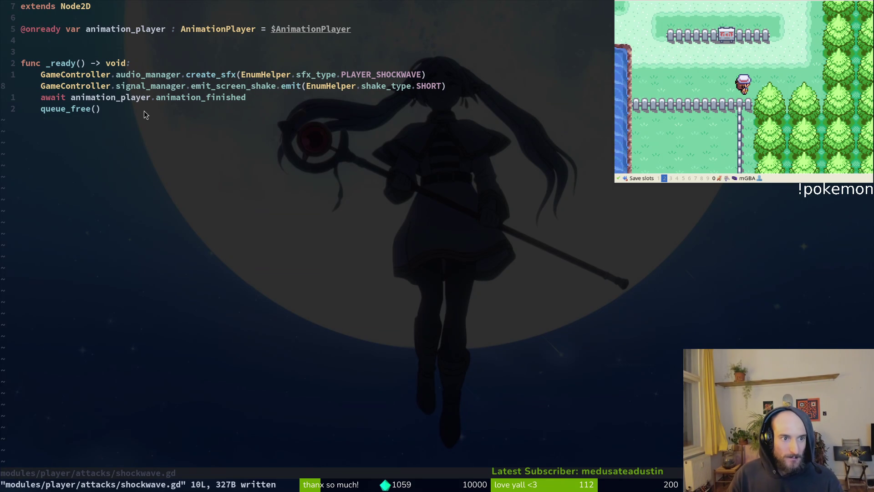
pyautogui.hotkey('alt', 'Tab')
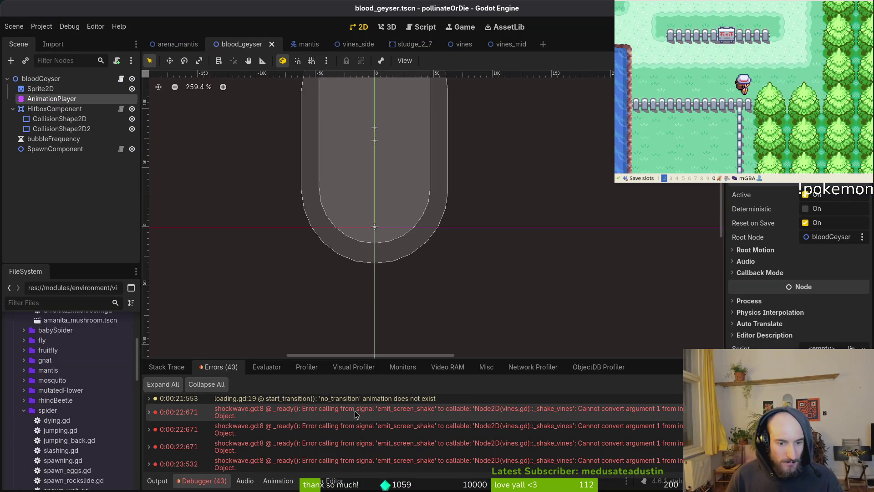
# Step: Open vines.gd in Neovim through the project file finder
pyautogui.moveTo(482, 410)
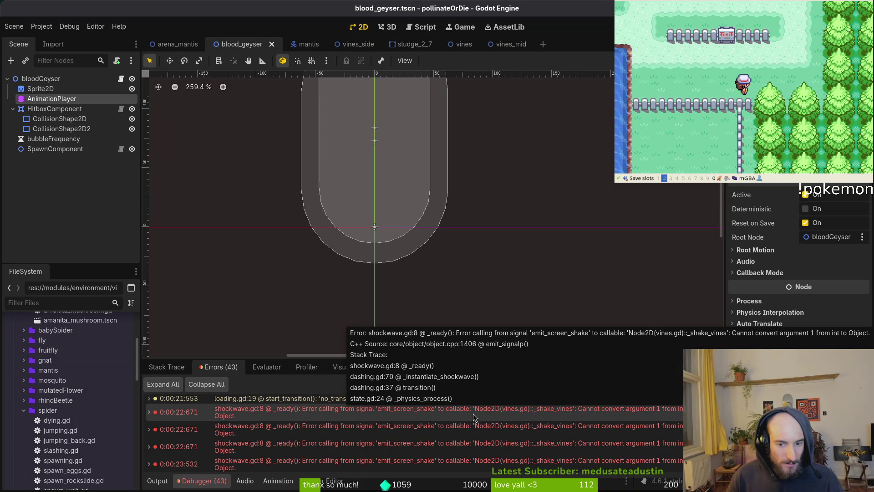
pyautogui.hotkey('alt', 'Tab')
pyautogui.press('space')
pyautogui.press('f')
pyautogui.press('f')
pyautogui.write('vines')
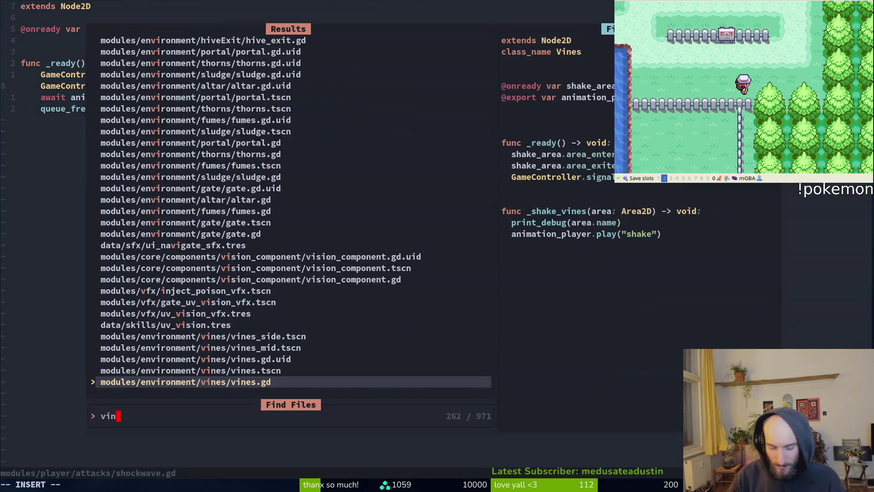
pyautogui.press('Return')
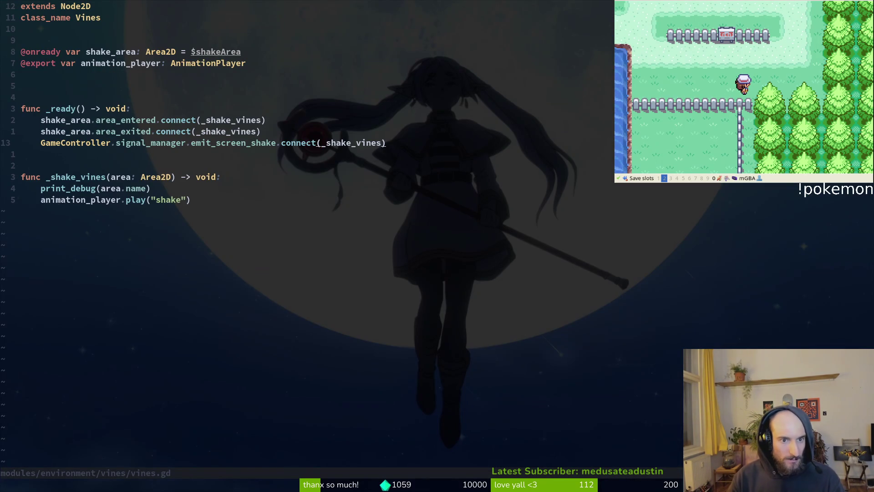
# Step: Turn the screen-shake connect into a func(shake_strength) lambda and save vines.gd
pyautogui.press('d')
pyautogui.press('d')
pyautogui.press('u')
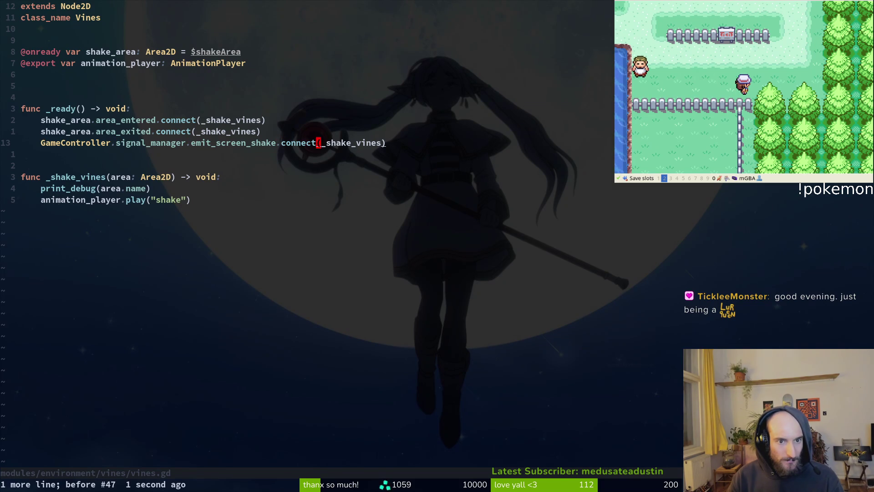
pyautogui.write('afunc')
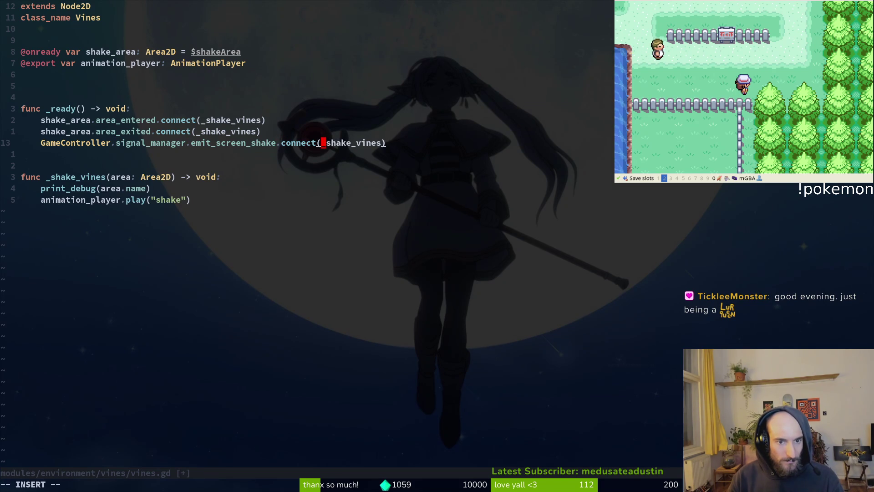
pyautogui.write('()')
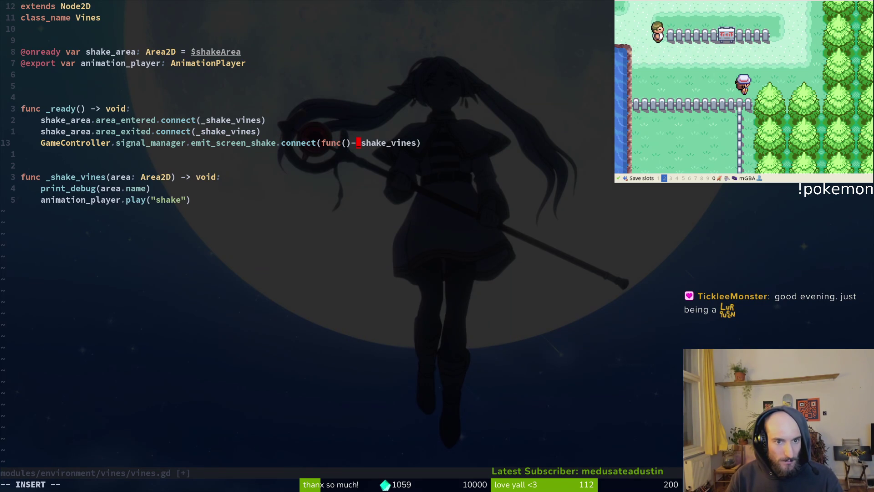
pyautogui.write(':')
pyautogui.hotkey('ctrl', 'Right')
pyautogui.write('(')
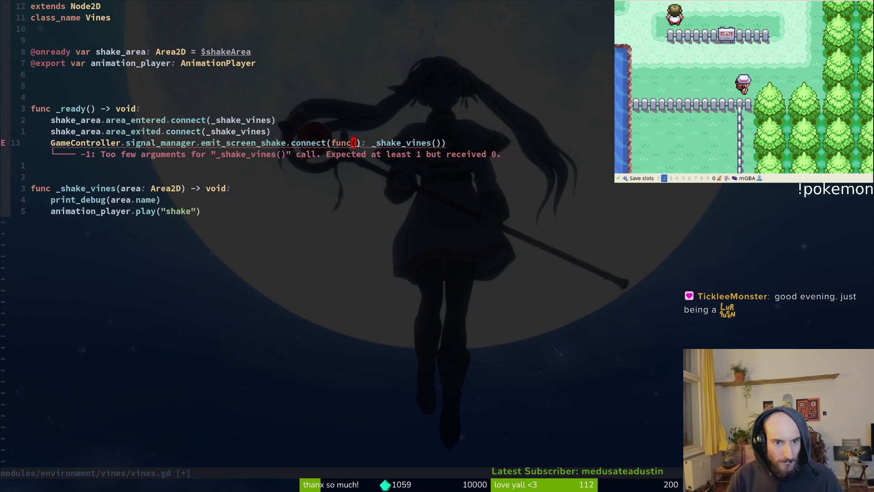
pyautogui.write('a')
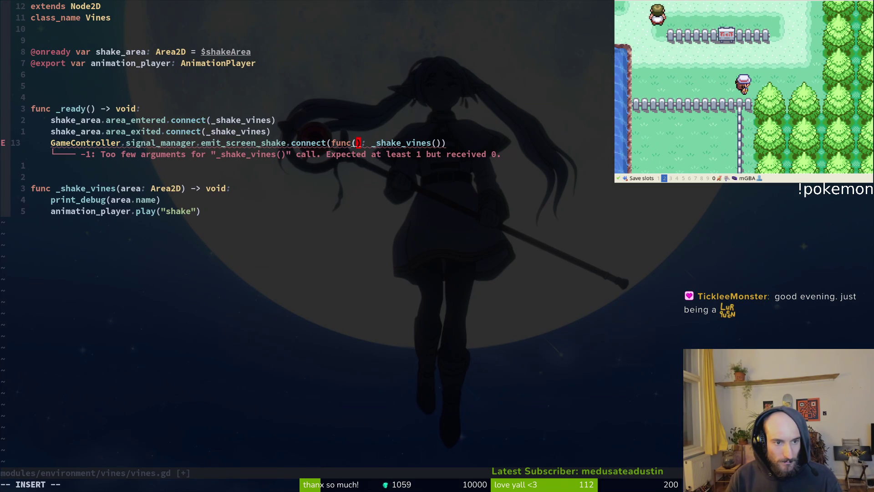
pyautogui.write('shake_str')
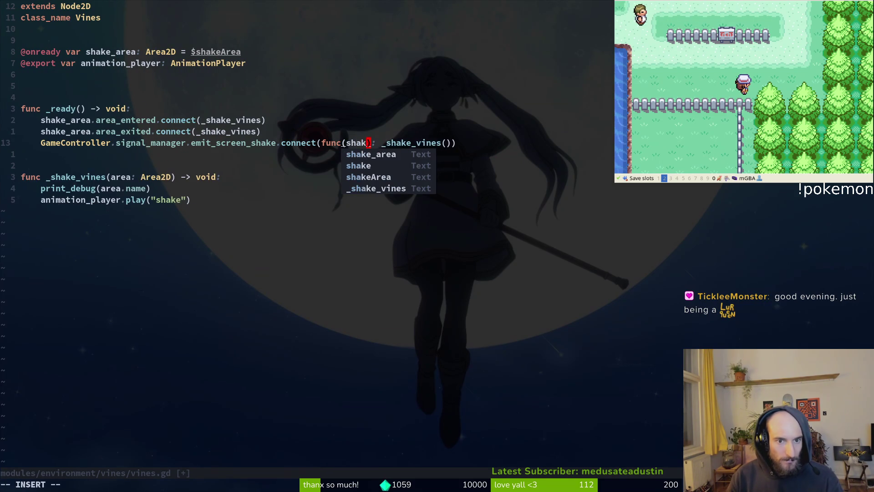
pyautogui.write('egnth')
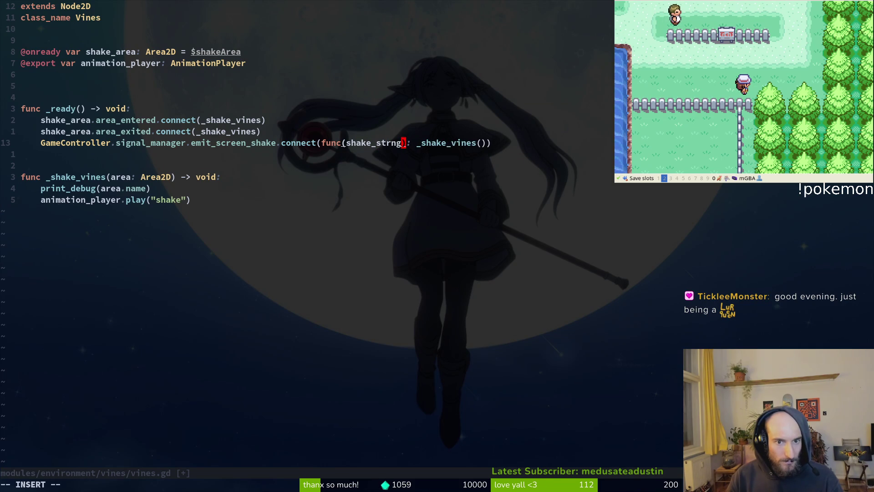
pyautogui.write('i')
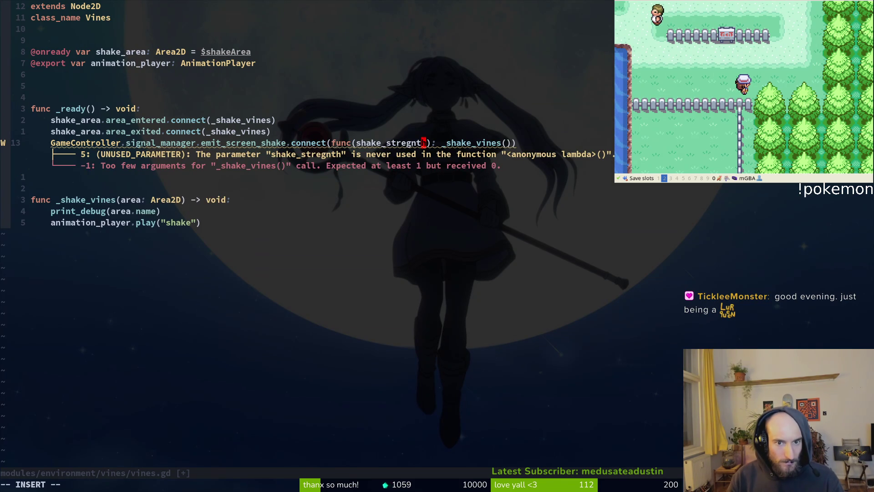
pyautogui.press('BackSpace')
pyautogui.press('BackSpace')
pyautogui.press('BackSpace')
pyautogui.write('ngt')
pyautogui.press('Escape')
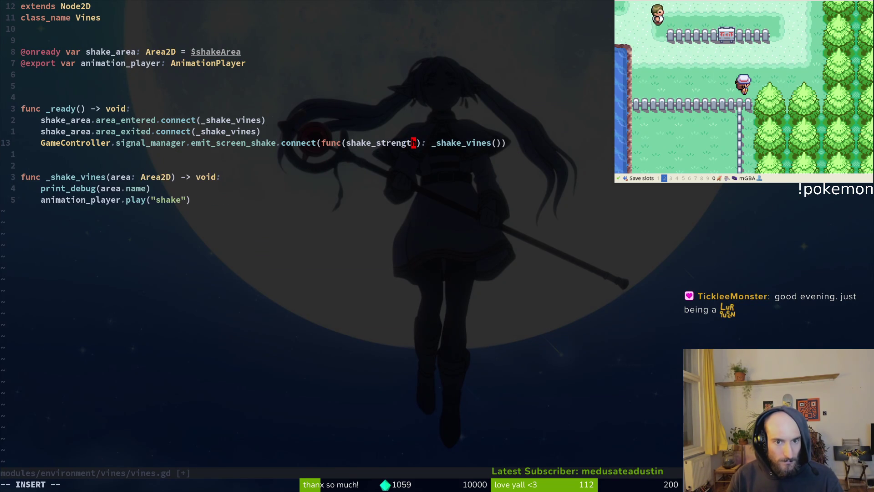
pyautogui.write(':w')
pyautogui.press('Return')
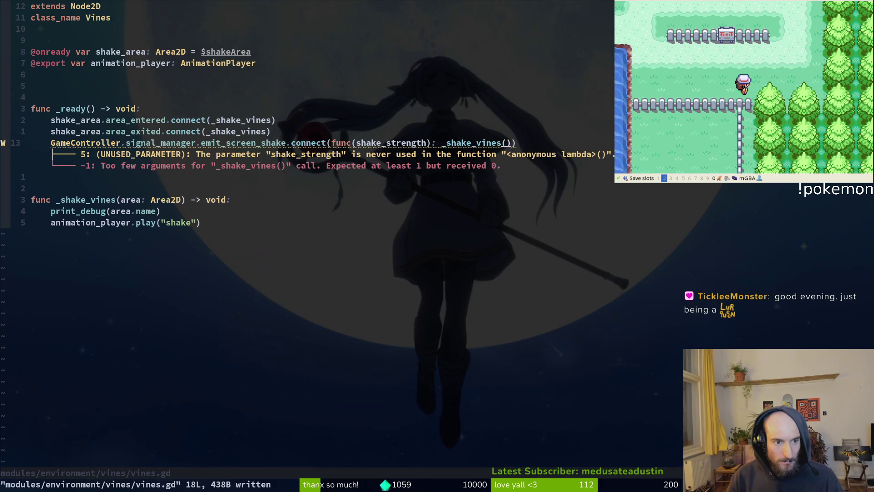
# Step: Rename the _shake_vines parameter to _area, adjust the print_debug line, and save
pyautogui.press('j')
pyautogui.press('j')
pyautogui.press('j')
pyautogui.press('j')
pyautogui.press('k')
pyautogui.hotkey('shift', 'f')
pyautogui.press('-')
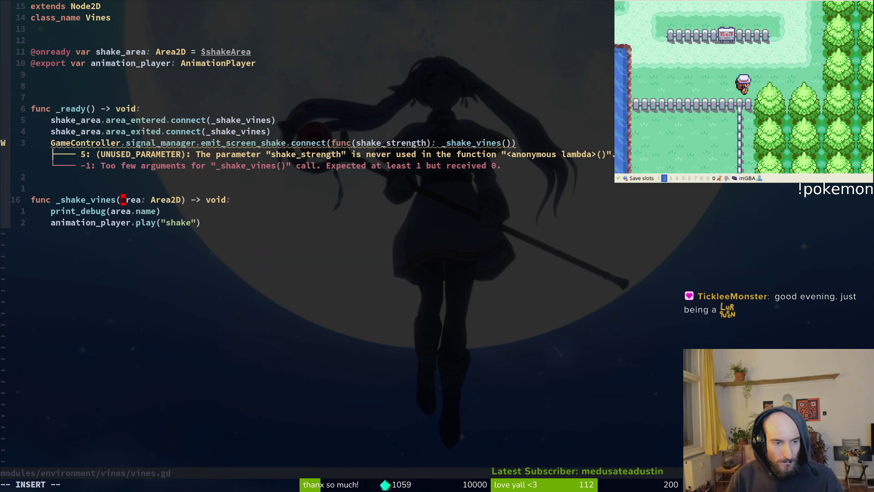
pyautogui.write('int_')
pyautogui.press('Escape')
pyautogui.write(':w')
pyautogui.press('Return')
pyautogui.write('jbi')
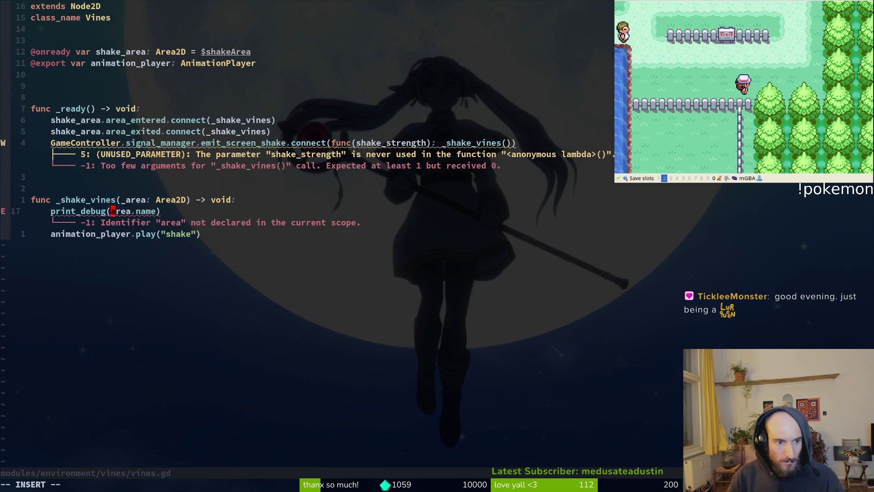
pyautogui.write('_')
pyautogui.press('Escape')
pyautogui.write(':w')
pyautogui.press('Return')
# Step: Make the lambda call animation_player.play("shake") and save
pyautogui.press('k')
pyautogui.press('k')
pyautogui.press('k')
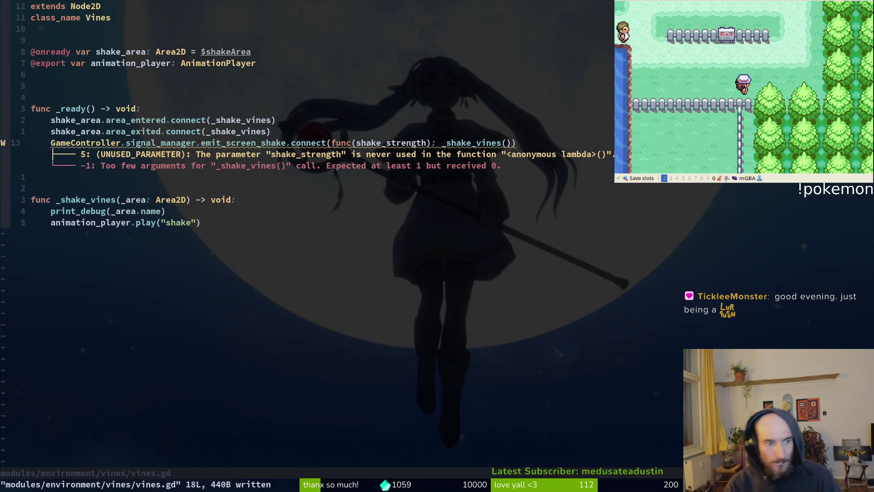
pyautogui.press('j')
pyautogui.press('j')
pyautogui.press('j')
pyautogui.press('j')
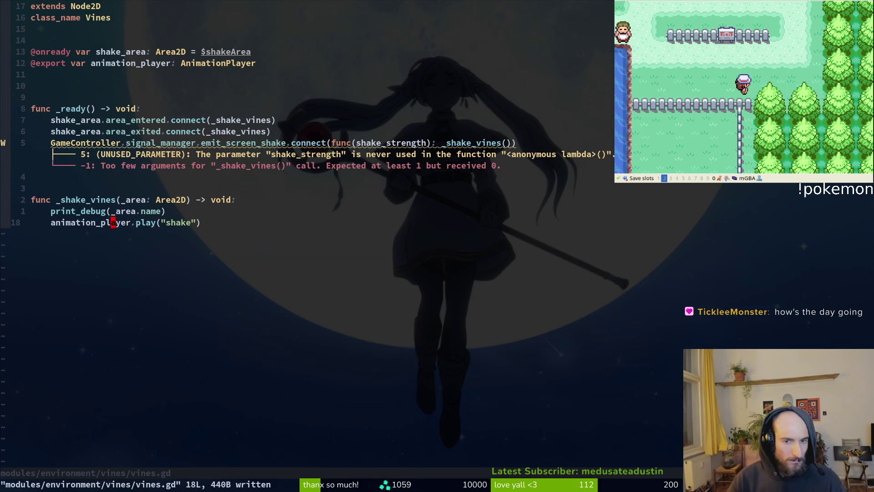
pyautogui.press('k')
pyautogui.press('k')
pyautogui.press('k')
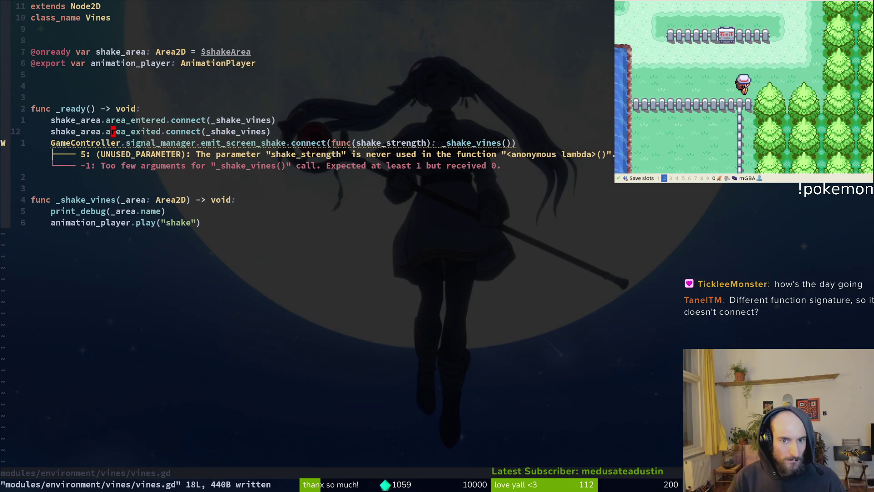
pyautogui.write('ciwanimation_player.play(("')
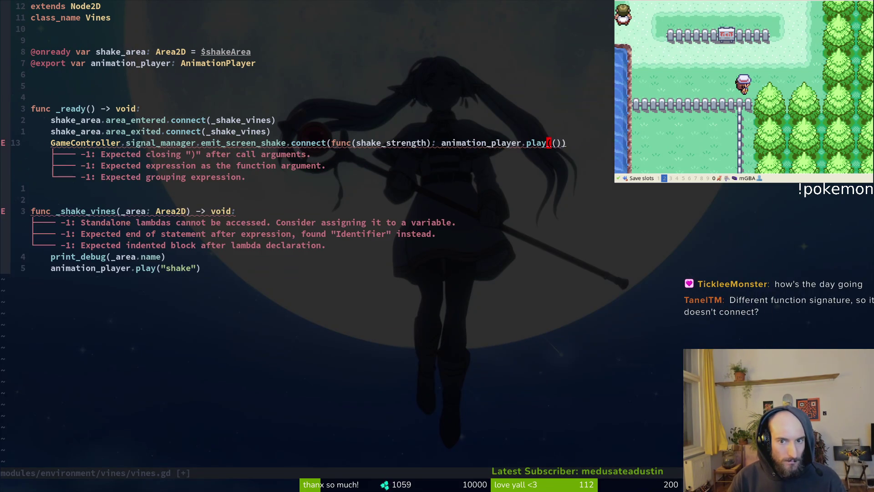
pyautogui.write('shake')
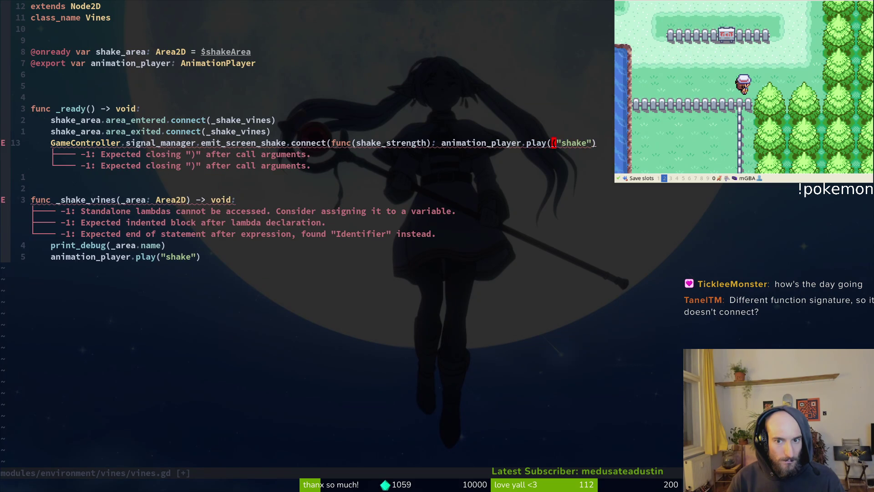
pyautogui.write('x')
pyautogui.press('$')
pyautogui.write(':w')
pyautogui.press('Return')
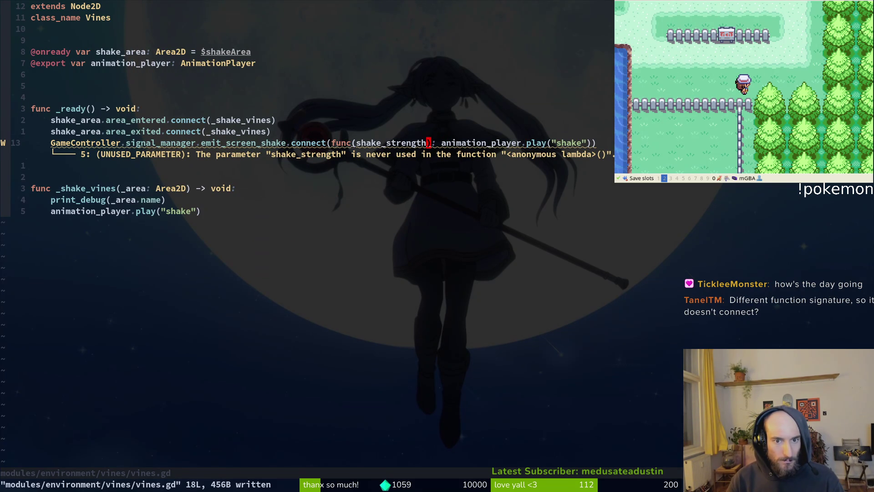
# Step: Rename the lambda parameter to _shake_strength, save, and launch the game with F5
pyautogui.write('bi_')
pyautogui.press('Escape')
pyautogui.write(':w')
pyautogui.press('Return')
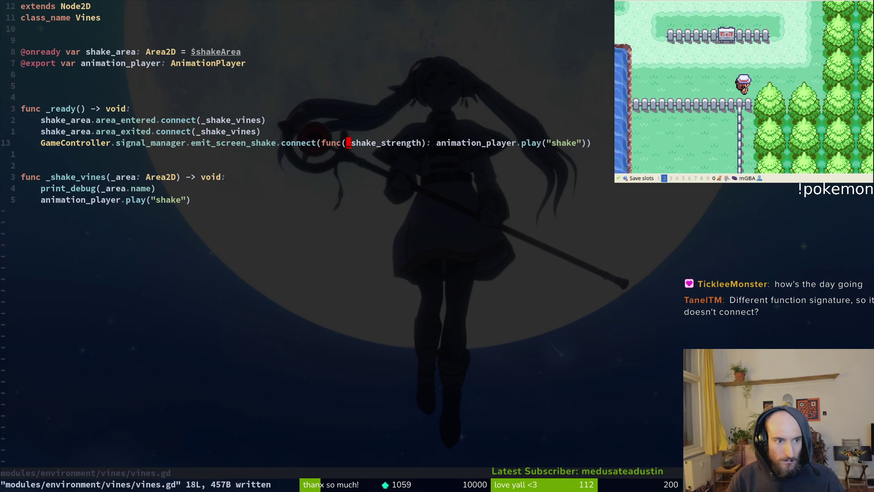
pyautogui.hotkey('alt', 'Tab')
pyautogui.press('F5')
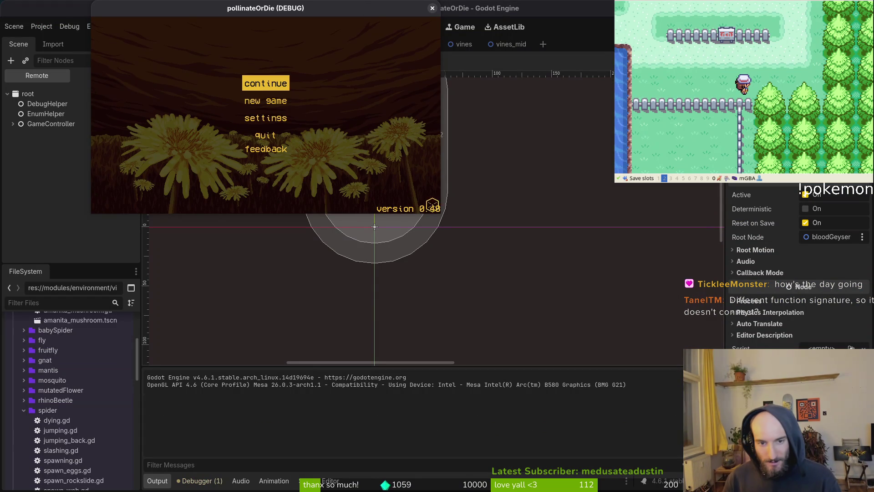
# Step: Enlarge the game window, continue the saved game, and load the mantis level from level select
pyautogui.moveTo(436, 213); pyautogui.dragTo(774, 363)
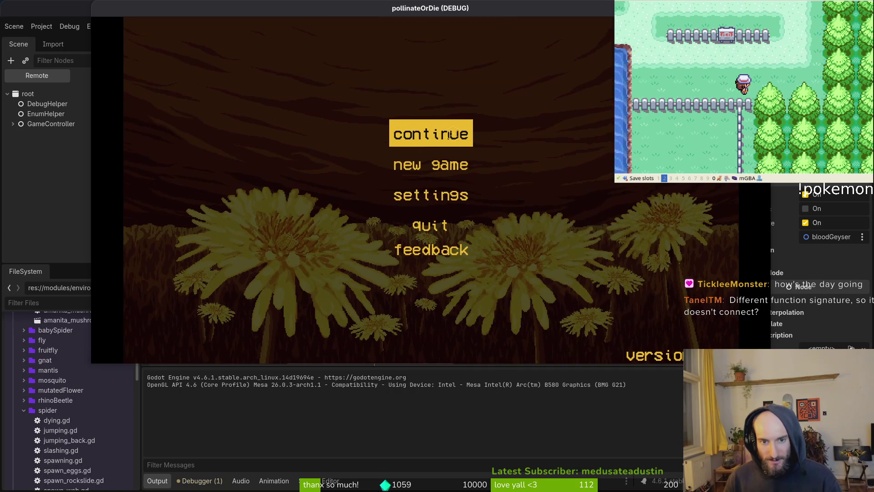
pyautogui.click(453, 133)
pyautogui.press('Escape')
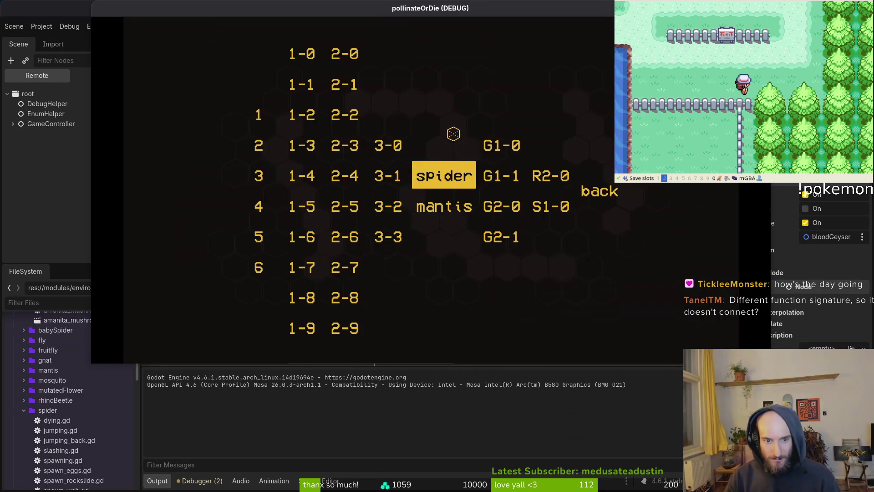
pyautogui.press('Escape')
pyautogui.press('Escape')
pyautogui.click(454, 134)
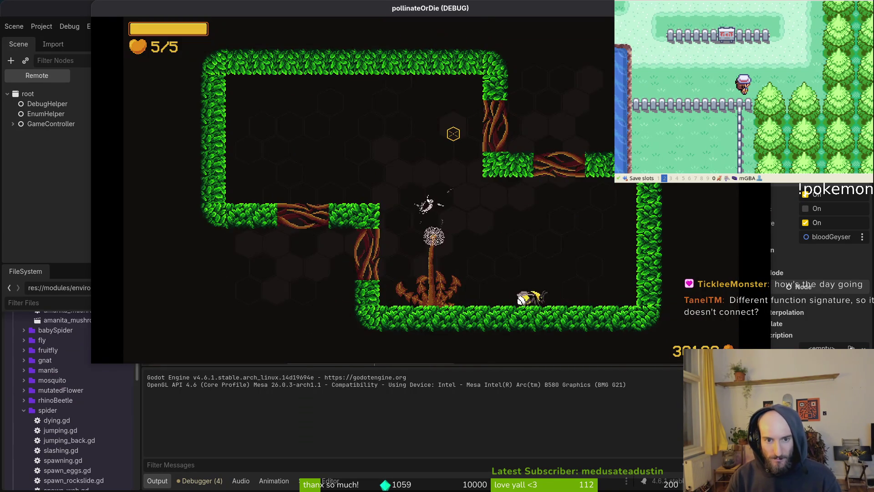
pyautogui.press('Down')
pyautogui.press('Return')
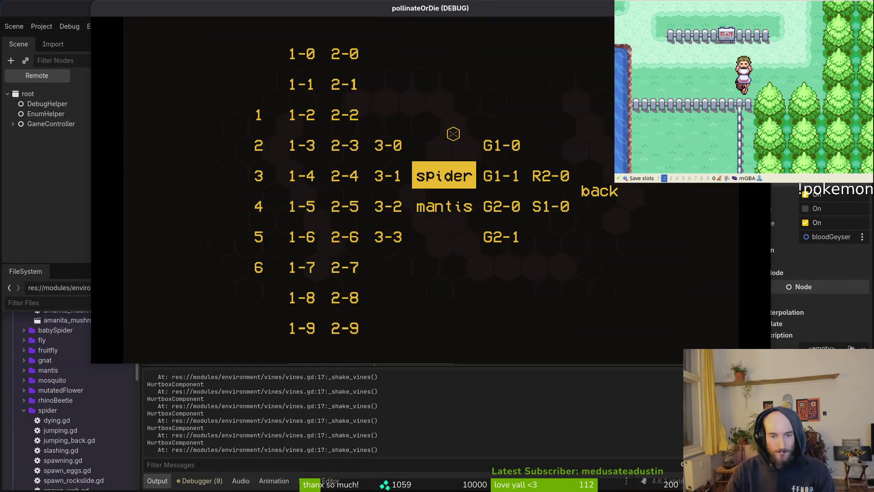
# Step: Restart the mantis level, play until the bee dies, then stop the game with F8
pyautogui.press('Down')
pyautogui.press('Return')
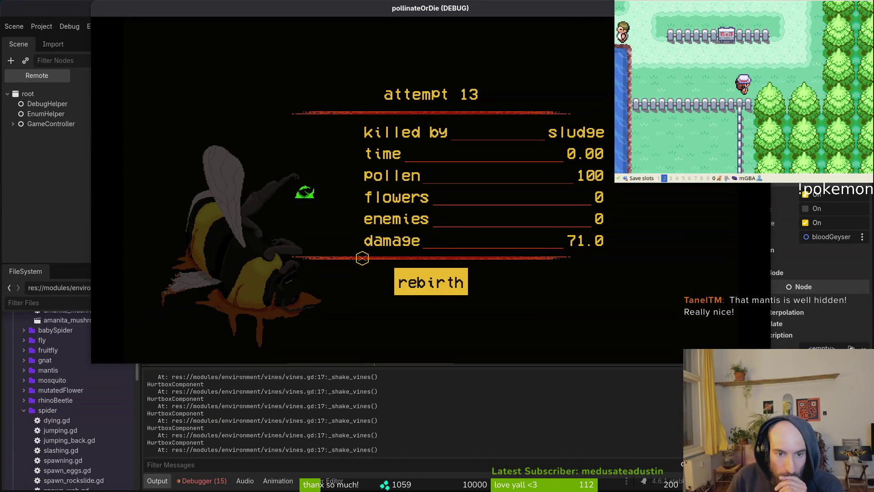
pyautogui.press('F8')
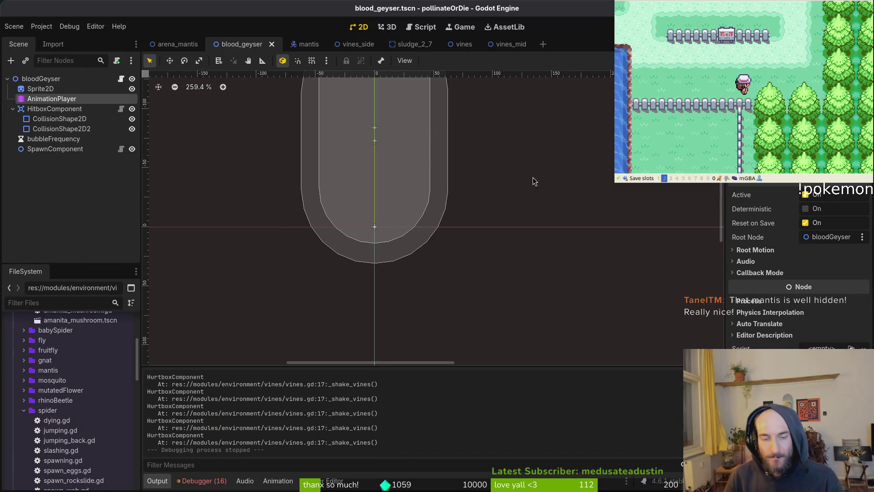
# Step: Collapse HitboxComponent, close the vines and mantis scene tabs, and show the debugger errors
pyautogui.click(463, 205)
pyautogui.scroll(-12, 413, 195)
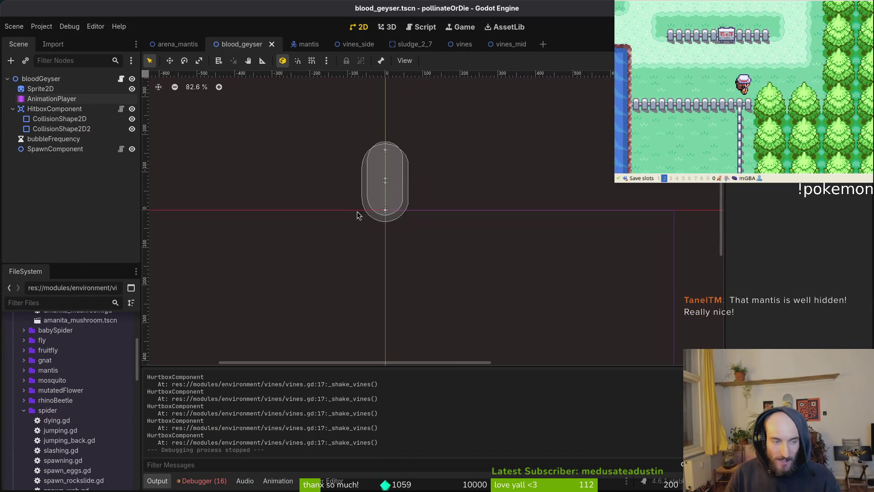
pyautogui.click(13, 109)
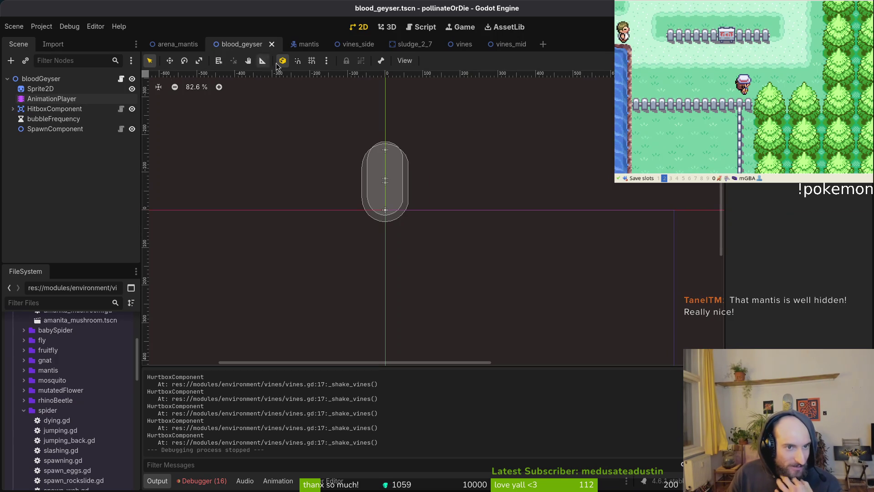
pyautogui.middleClick(359, 47)
pyautogui.middleClick(359, 47)
pyautogui.middleClick(359, 47)
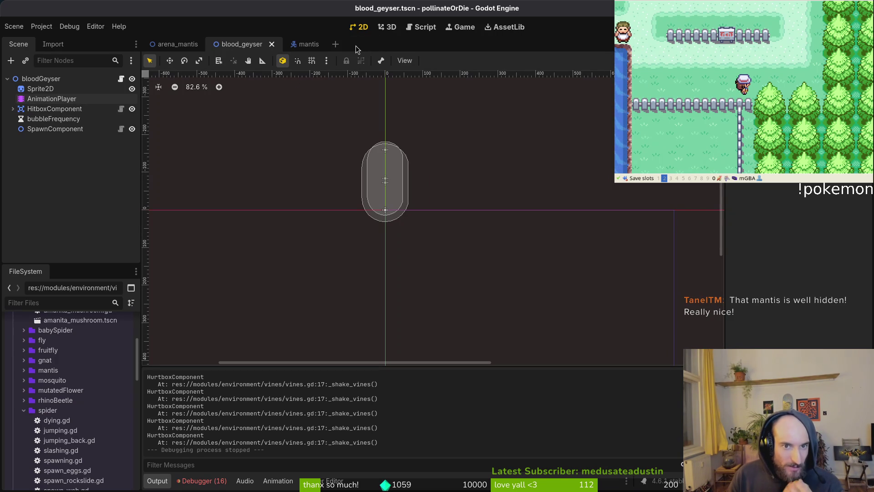
pyautogui.middleClick(314, 46)
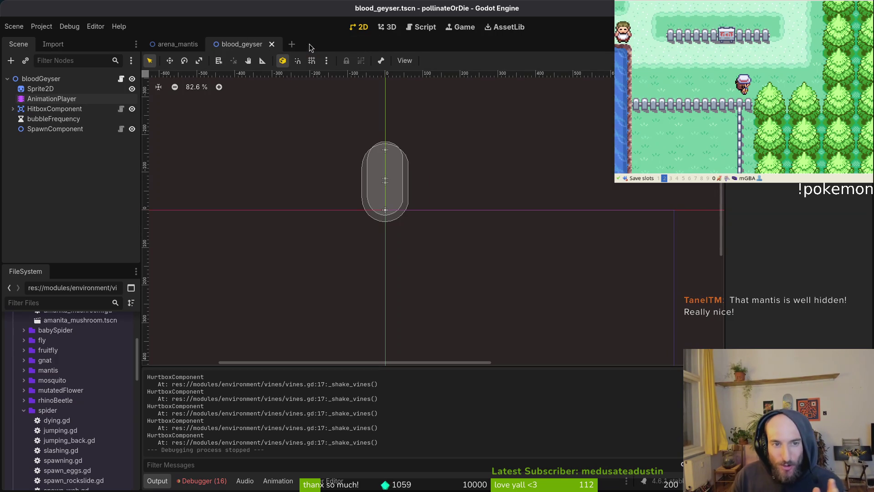
pyautogui.click(201, 481)
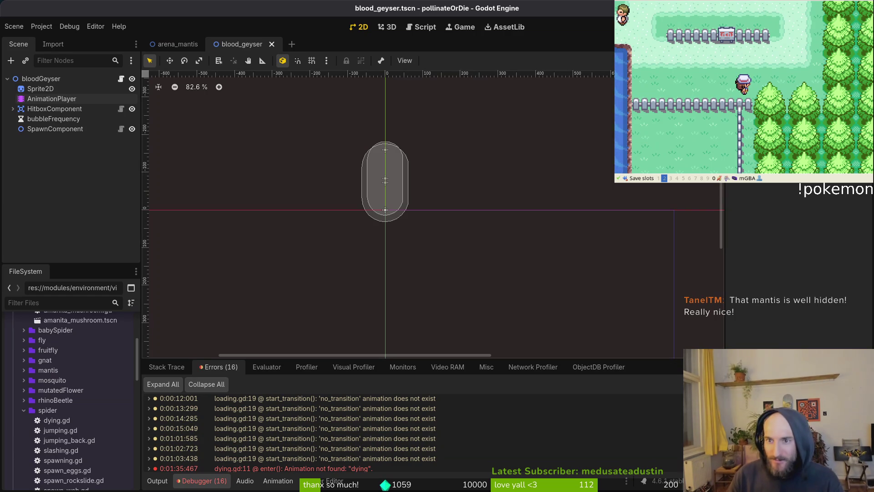
# Step: Quick-open mantis.tscn, add a new 'dying' animation to its AnimationPlayer, and save
pyautogui.hotkey('shift', 'alt', 'o')
pyautogui.write('man')
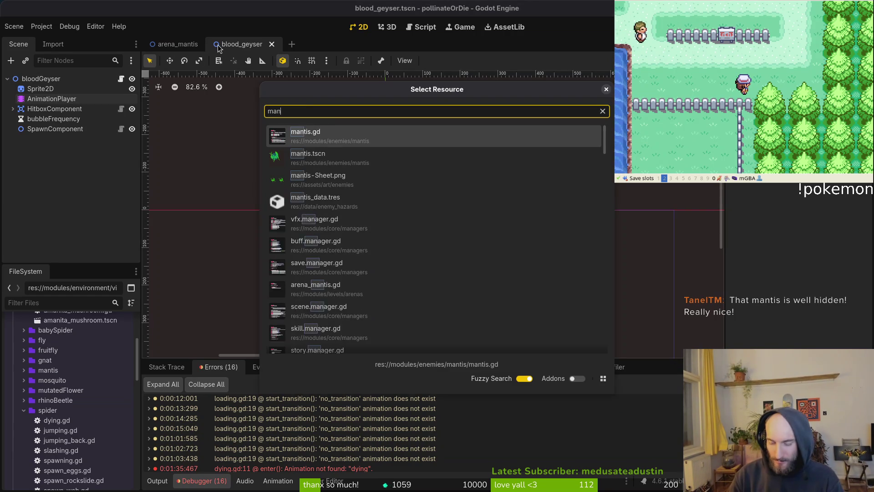
pyautogui.write('tis')
pyautogui.press('Down')
pyautogui.press('Return')
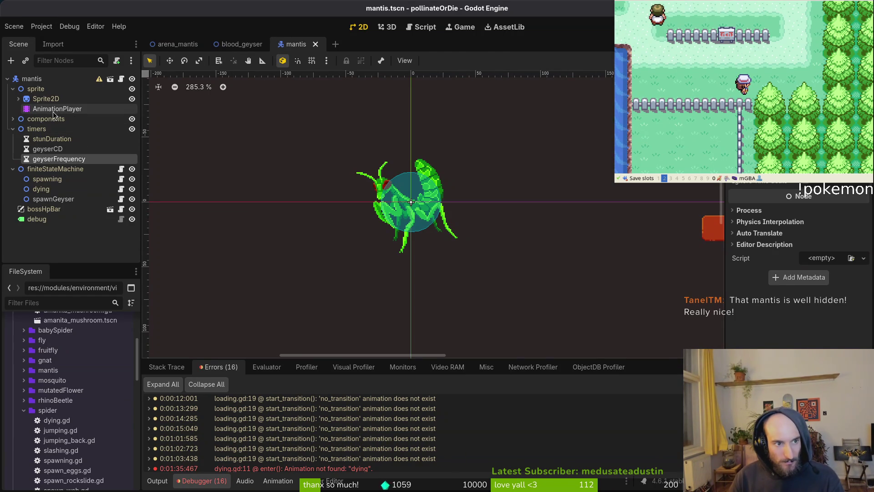
pyautogui.click(55, 110)
pyautogui.click(282, 370)
pyautogui.click(298, 388)
pyautogui.write('dying')
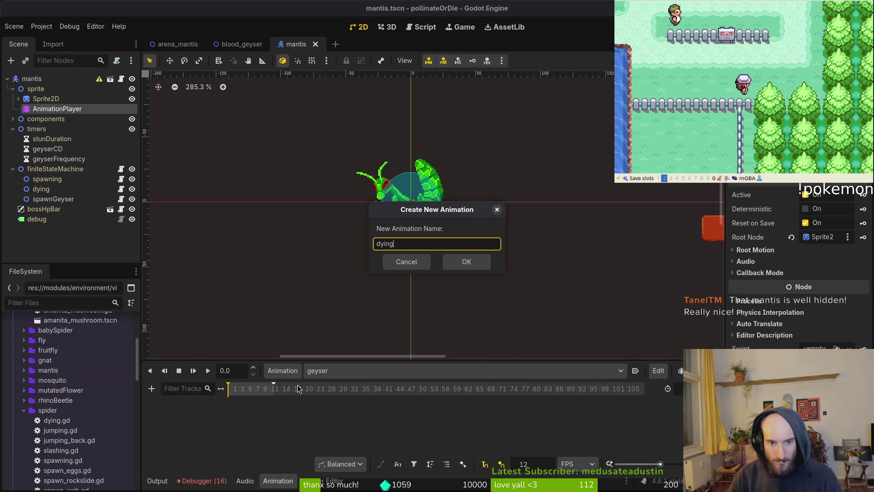
pyautogui.press('Return')
pyautogui.hotkey('ctrl', 's')
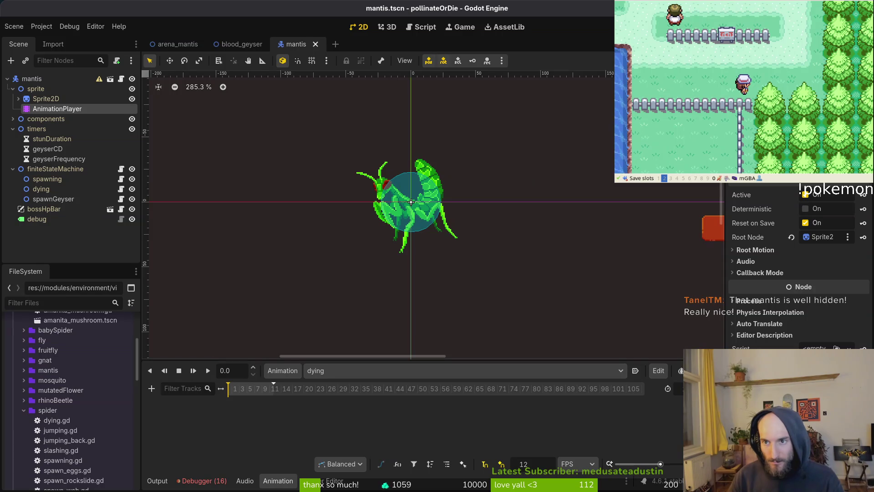
pyautogui.press('super+2')
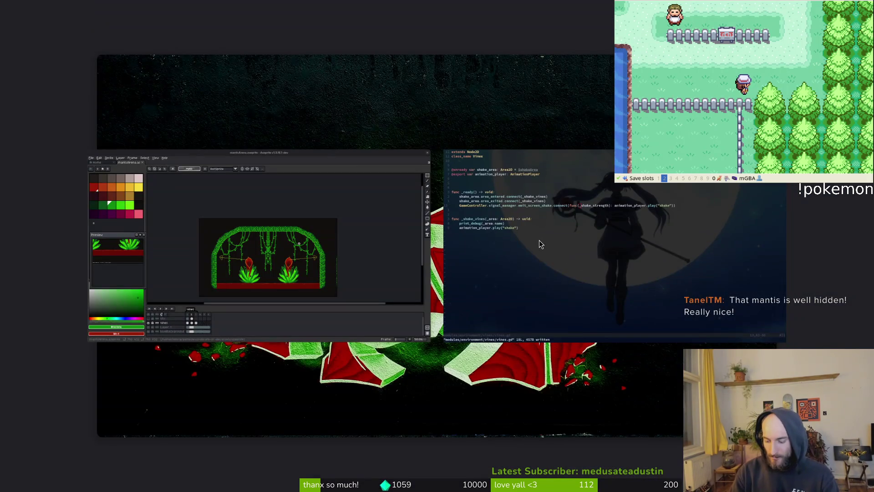
# Step: Quit Neovim and run tig status
pyautogui.write(':q')
pyautogui.press('Return')
pyautogui.write('tig status')
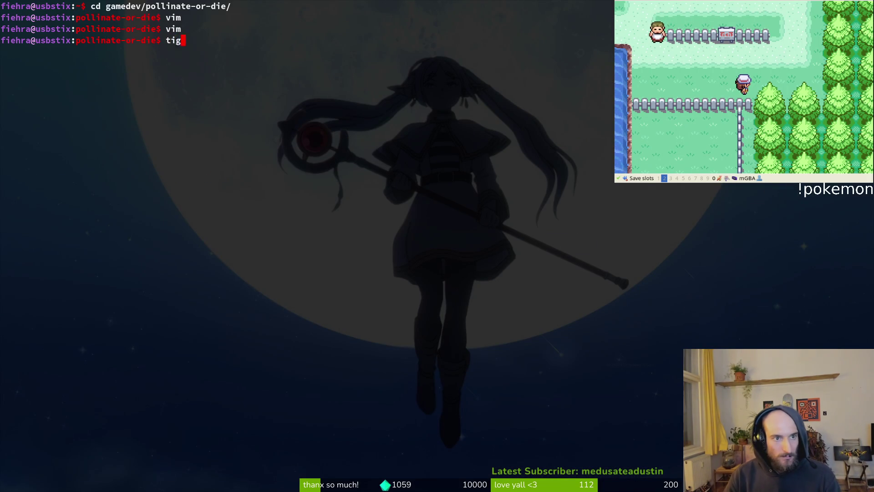
pyautogui.press('Return')
# Step: Stage mantis.tscn and unstage spawn_web.gd, spider.tscn and arena_mantis.tscn
pyautogui.press('Down')
pyautogui.press('Down')
pyautogui.press('Down')
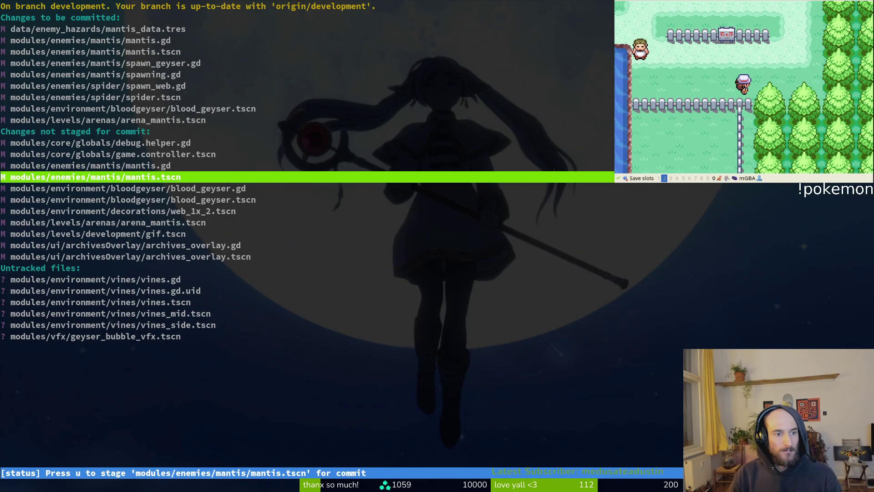
pyautogui.press('u')
pyautogui.press('Down')
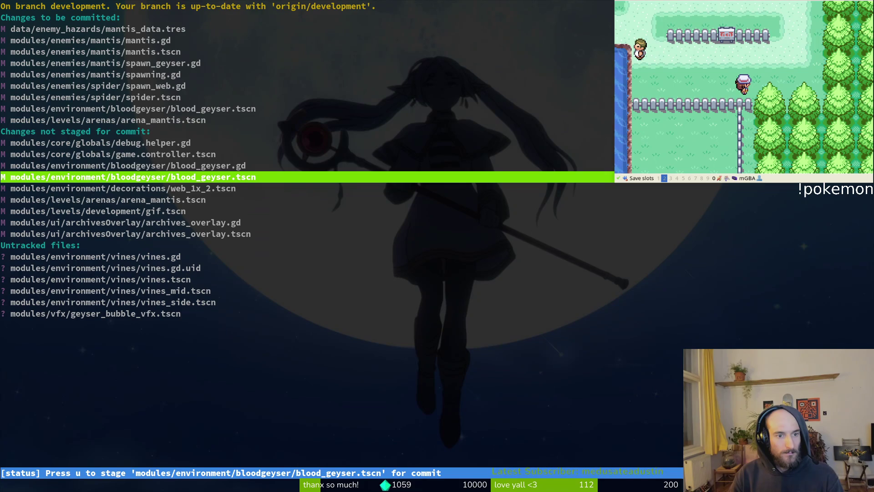
pyautogui.press('Up')
pyautogui.press('Up')
pyautogui.press('Up')
pyautogui.press('Down')
pyautogui.press('Down')
pyautogui.press('Down')
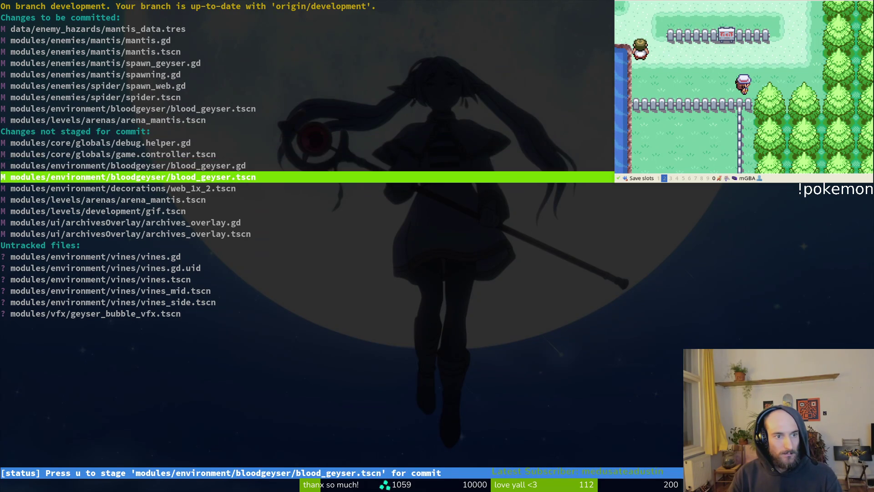
pyautogui.press('Up')
pyautogui.press('Up')
pyautogui.press('Up')
pyautogui.press('u')
pyautogui.press('u')
pyautogui.press('Up')
pyautogui.press('Up')
pyautogui.press('Up')
pyautogui.press('Down')
pyautogui.press('Down')
pyautogui.press('Down')
pyautogui.press('Down')
pyautogui.press('Down')
pyautogui.press('u')
pyautogui.press('Down')
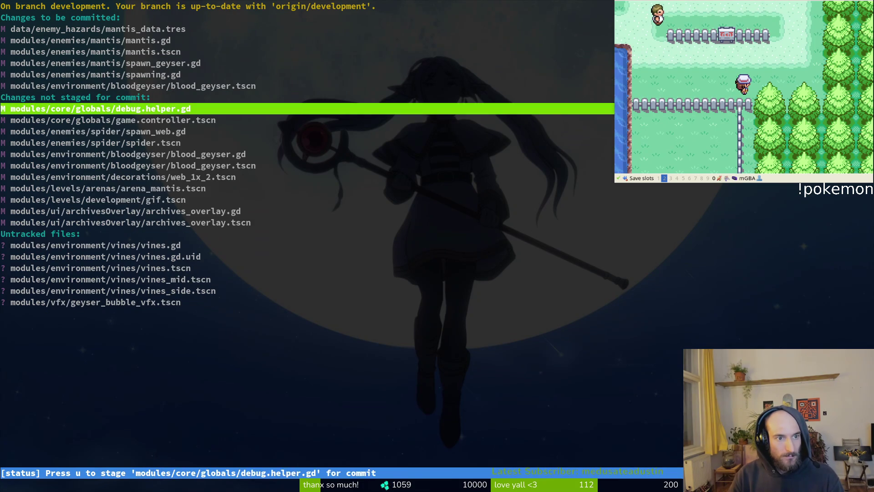
pyautogui.press('Down')
pyautogui.press('Down')
pyautogui.press('Down')
pyautogui.press('Down')
pyautogui.press('Down')
pyautogui.press('Down')
pyautogui.write('qgi')
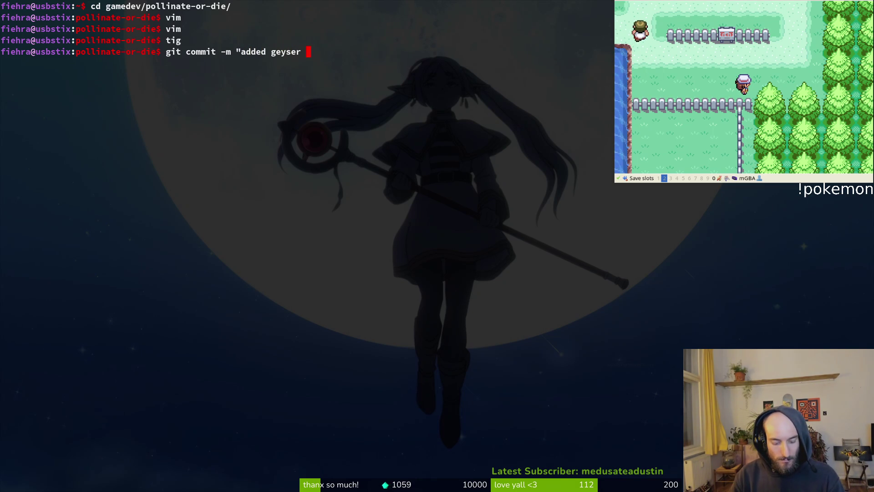
# Step: Commit the geyser mechanic, then stage the spider web and archives overlay changes in tig
pyautogui.hotkey('ctrl', 'c')
pyautogui.write('tig')
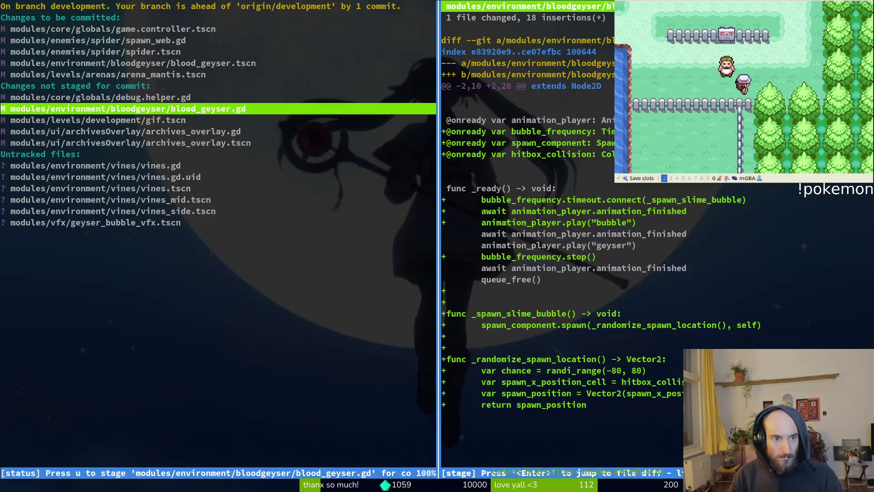
pyautogui.press('Down')
pyautogui.press('Up')
pyautogui.press('u')
pyautogui.press('k')
pyautogui.press('u')
pyautogui.press('u')
pyautogui.press('j')
pyautogui.press('j')
pyautogui.press('j')
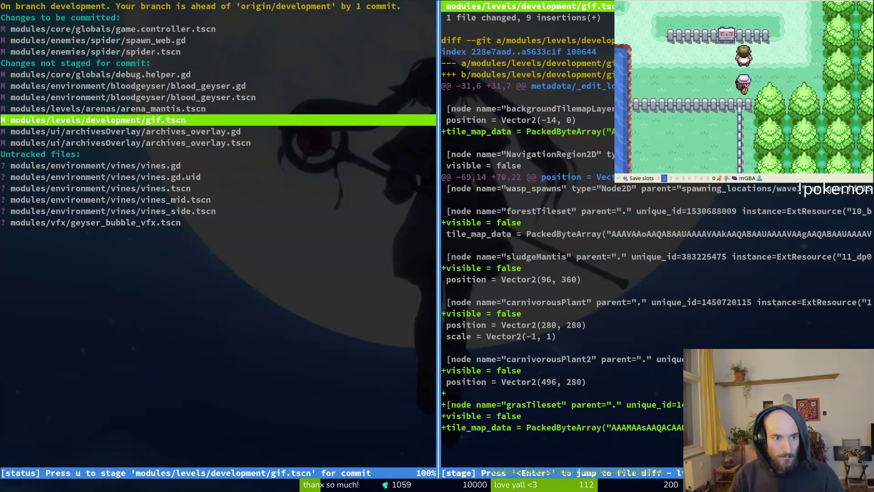
pyautogui.press('j')
pyautogui.press('u')
pyautogui.press('u')
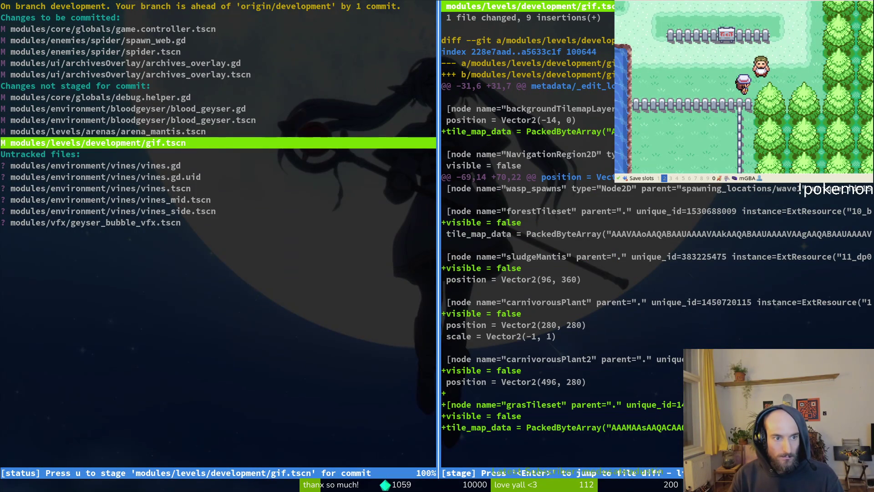
pyautogui.press('j')
pyautogui.press('j')
pyautogui.press('j')
pyautogui.press('k')
pyautogui.press('k')
# Step: Commit the spider web and archive overlay fixes, checking status in a second terminal
pyautogui.write('kqgit commii')
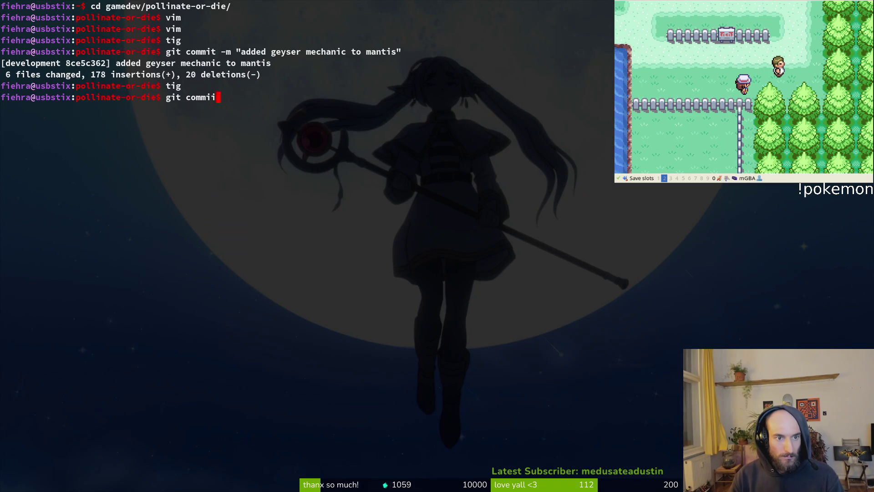
pyautogui.press('BackSpace')
pyautogui.press('BackSpace')
pyautogui.write('-m')
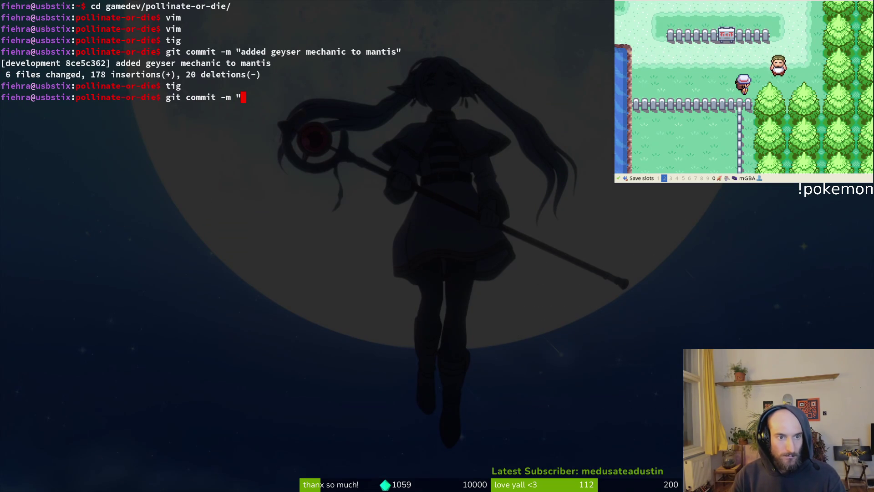
pyautogui.press('super+Return')
pyautogui.write('g')
pyautogui.press('Return')
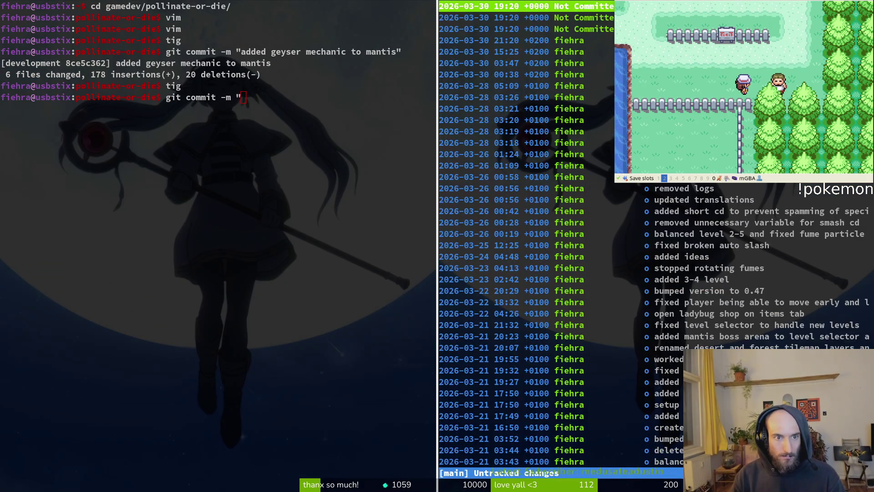
pyautogui.press('s')
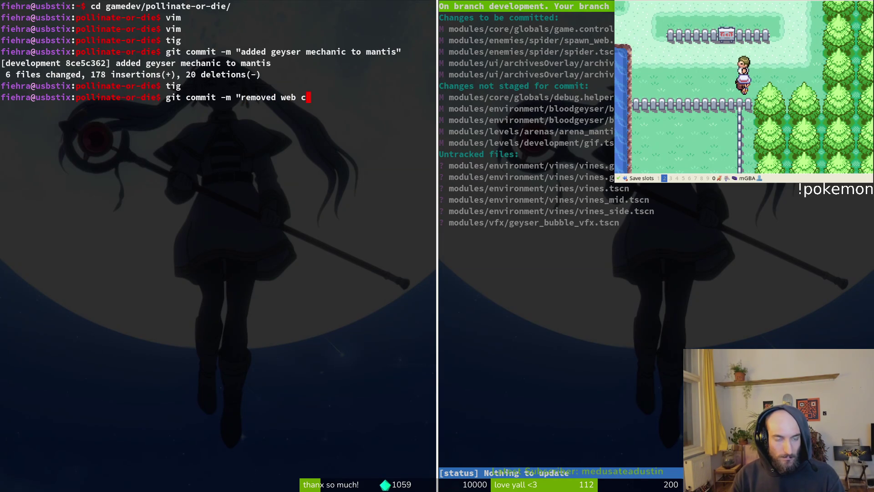
pyautogui.write('script and fixed ober')
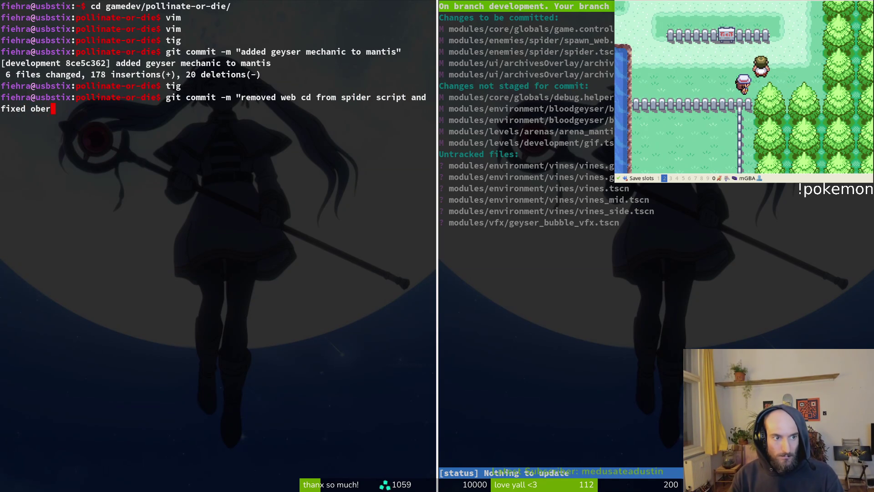
pyautogui.write('ay')
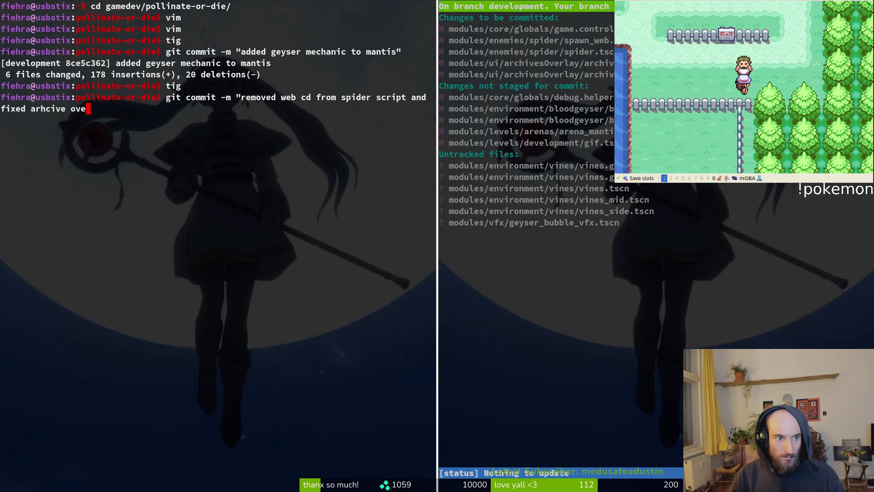
pyautogui.press('Return')
# Step: Stage the blood geyser, arena and vines files and commit "added blood geyser and vines to the mantis arena"
pyautogui.write('tig')
pyautogui.press('Return')
pyautogui.press('Down')
pyautogui.press('Down')
pyautogui.press('Down')
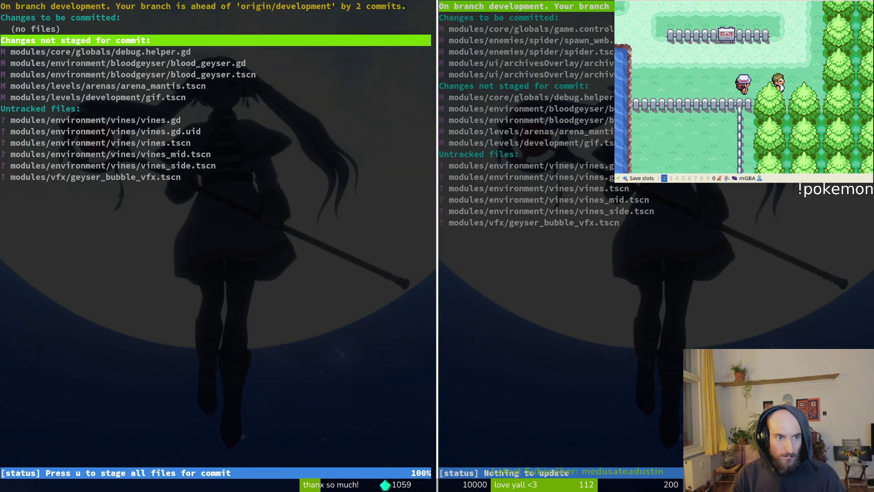
pyautogui.press('Down')
pyautogui.press('Down')
pyautogui.press('u')
pyautogui.press('u')
pyautogui.press('u')
pyautogui.press('Down')
pyautogui.press('Down')
pyautogui.press('u')
pyautogui.press('u')
pyautogui.press('u')
pyautogui.press('u')
pyautogui.press('u')
pyautogui.press('u')
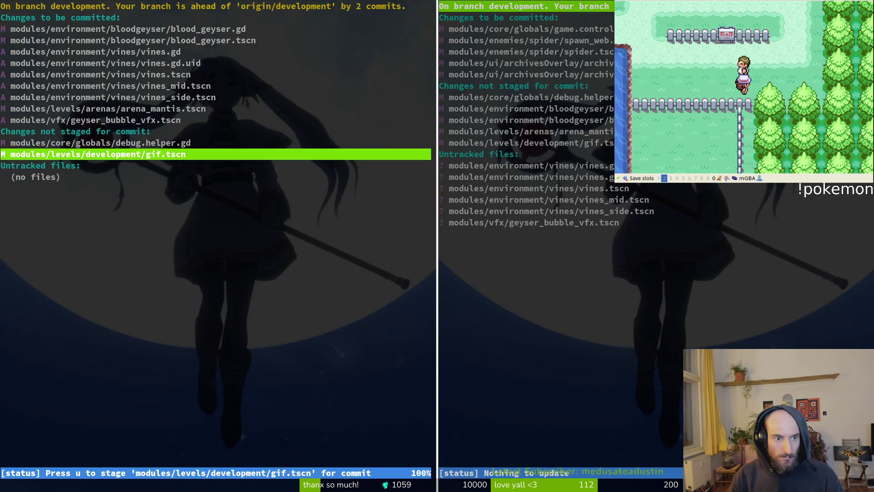
pyautogui.write('qgit')
pyautogui.write('mit -=m')
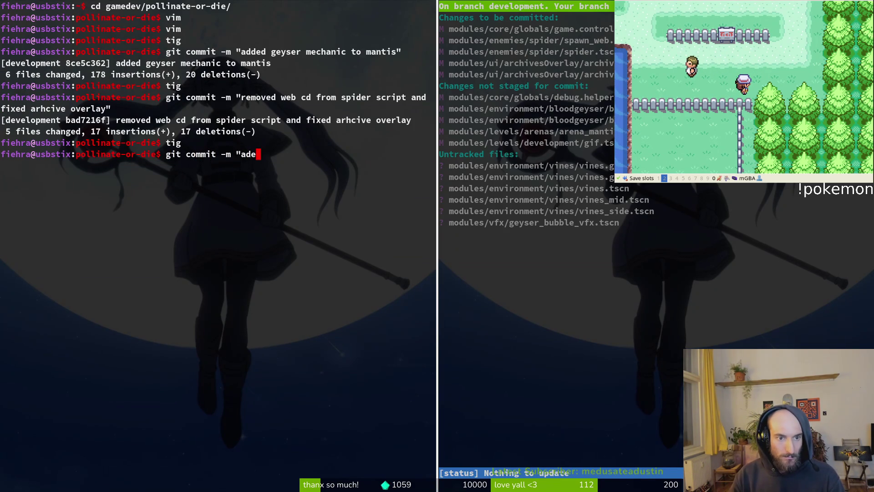
pyautogui.write('er and vines to the')
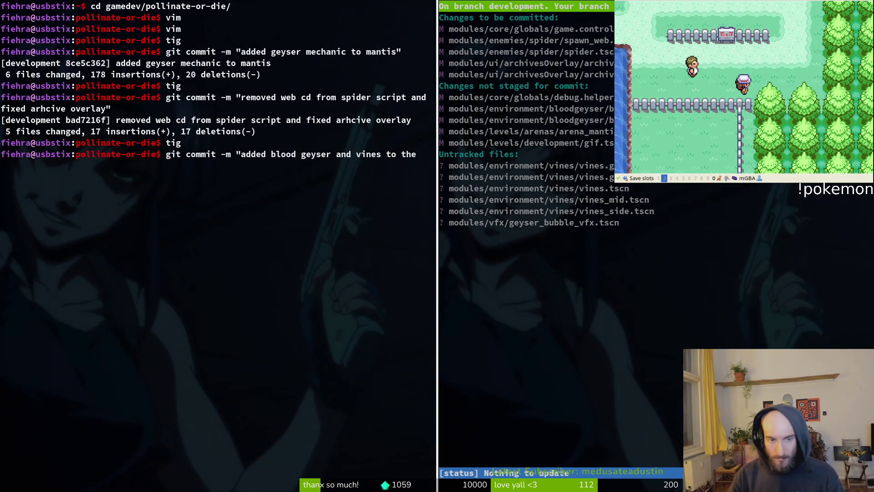
pyautogui.write('rena"')
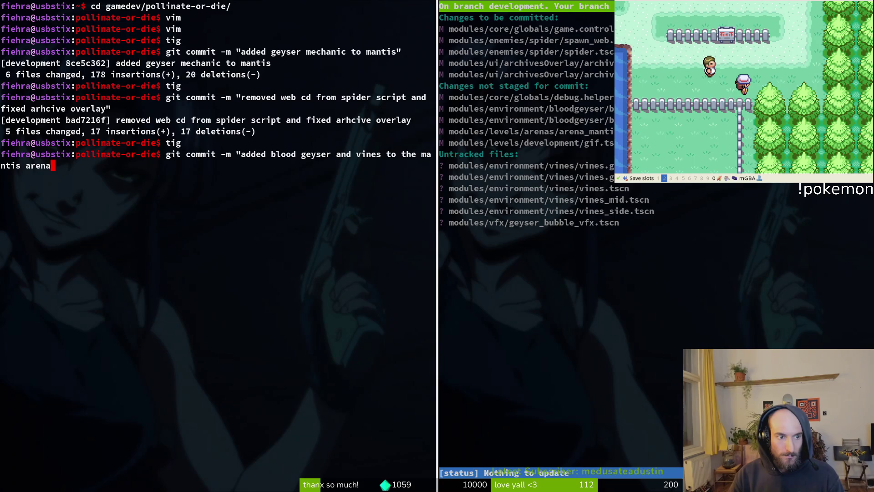
pyautogui.press('Return')
# Step: Push the commits with git push and close the second terminal
pyautogui.write('git push')
pyautogui.press('Return')
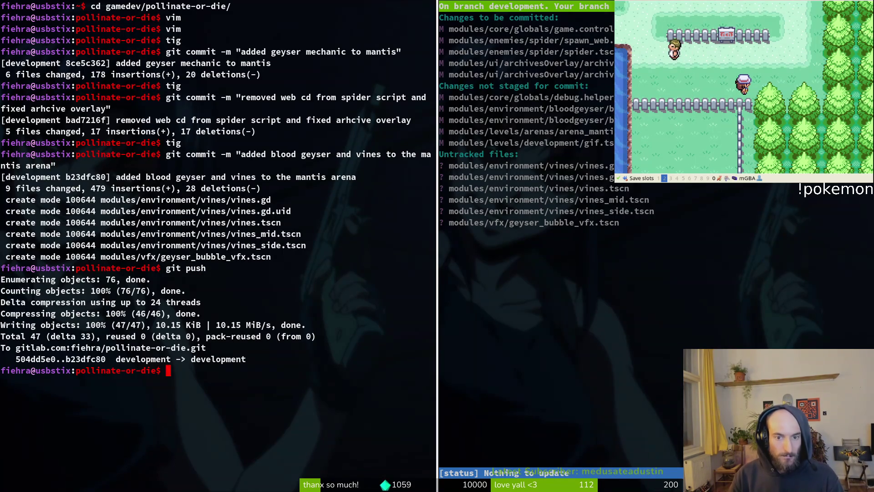
pyautogui.press('super+Right')
pyautogui.press('q')
pyautogui.hotkey('ctrl', 'd')
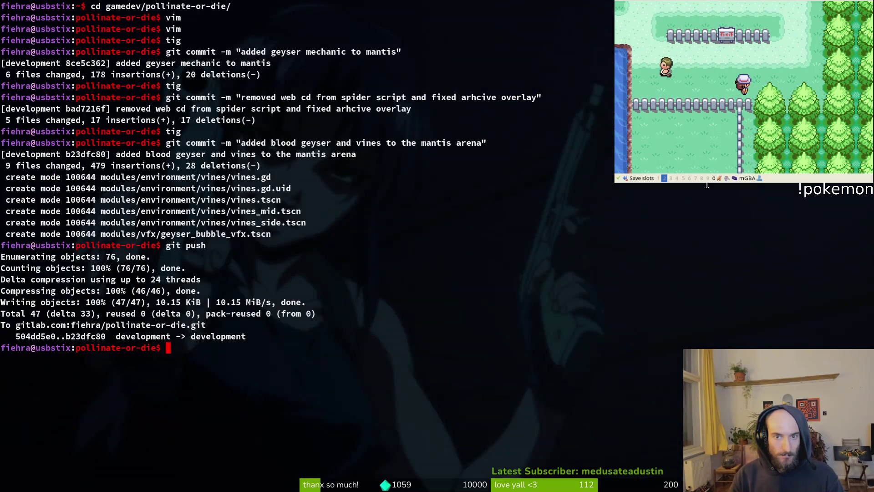
# Step: Check tig status for leftover changes, then clear the terminal to a fresh prompt
pyautogui.write('tig status')
pyautogui.press('Return')
pyautogui.press('Down')
pyautogui.press('Down')
pyautogui.press('Down')
pyautogui.press('Return')
pyautogui.press('q')
pyautogui.press('q')
pyautogui.write('gi')
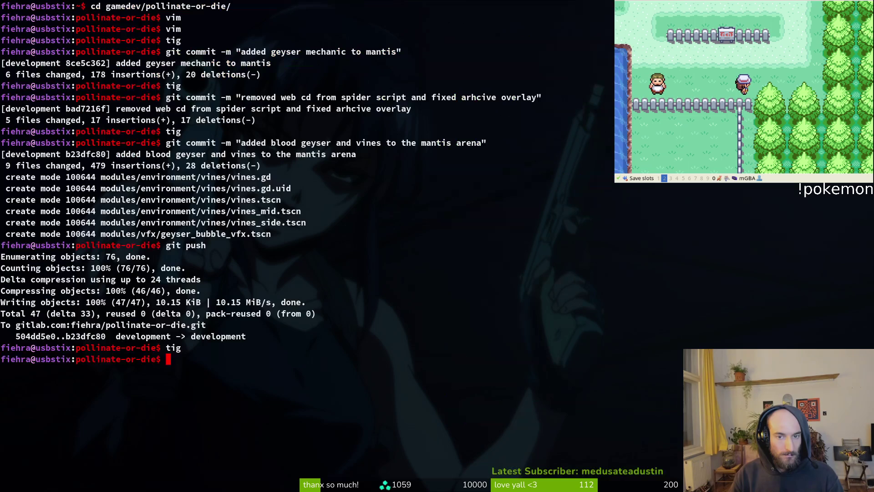
pyautogui.press('BackSpace')
pyautogui.press('BackSpace')
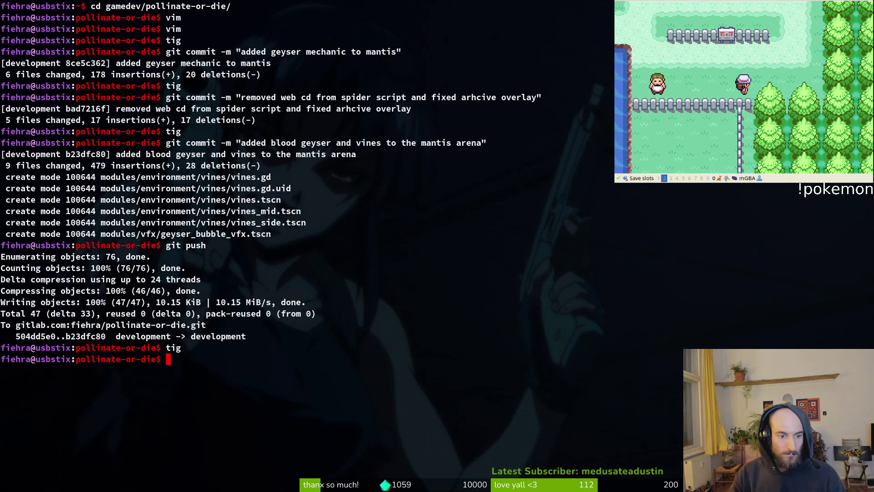
pyautogui.write('clear')
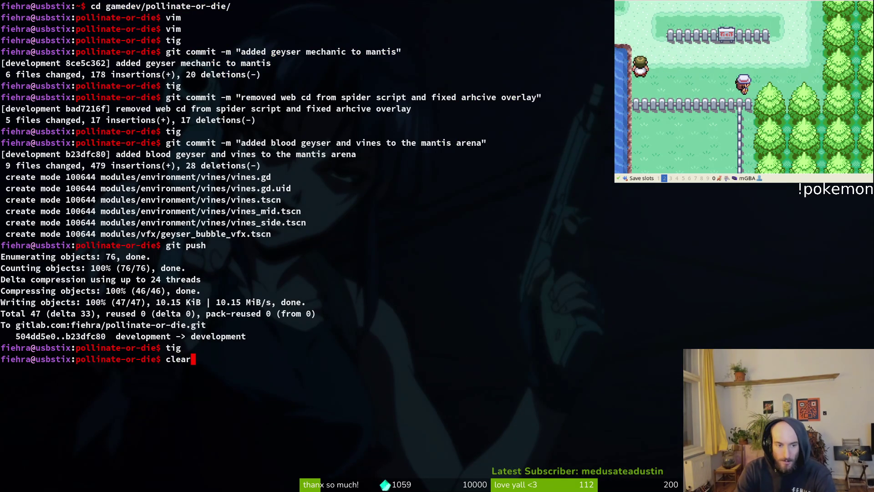
pyautogui.press('Return')
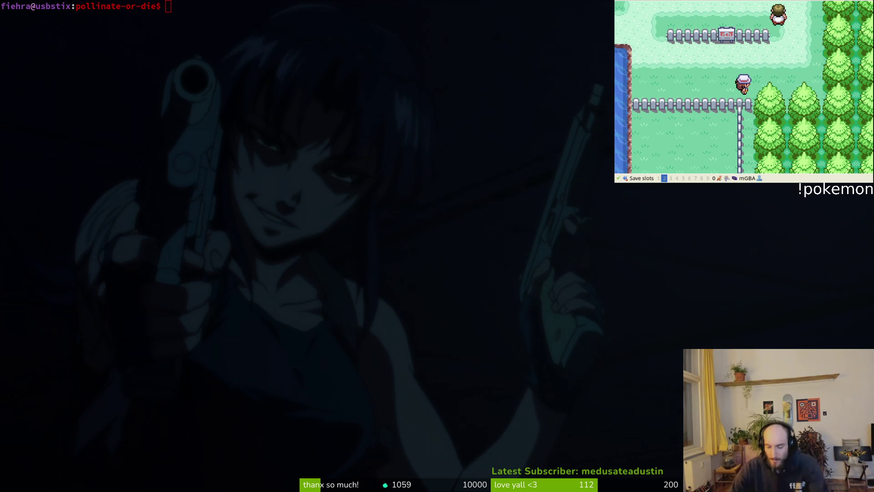
pyautogui.hotkey('alt', 'Tab')
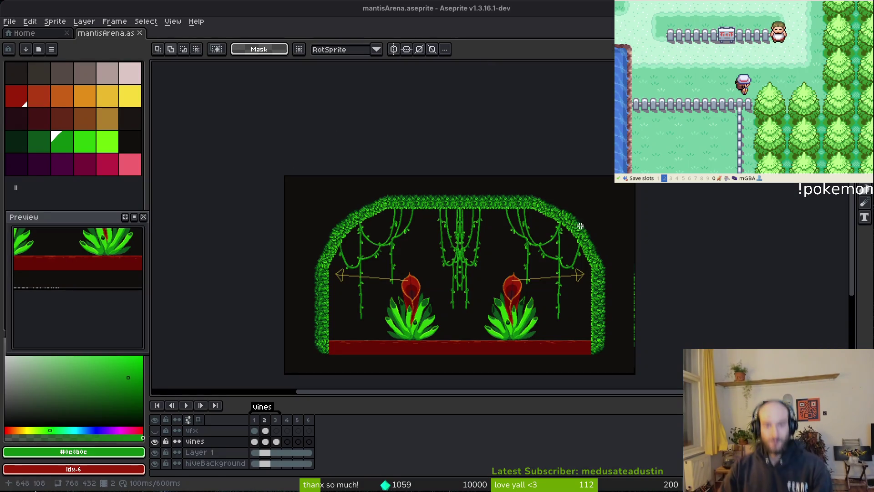
# Step: Zoom and pan across the mantisArena artwork to inspect its hanging vines
pyautogui.scroll(3, 507, 269)
pyautogui.scroll(-2, 491, 180)
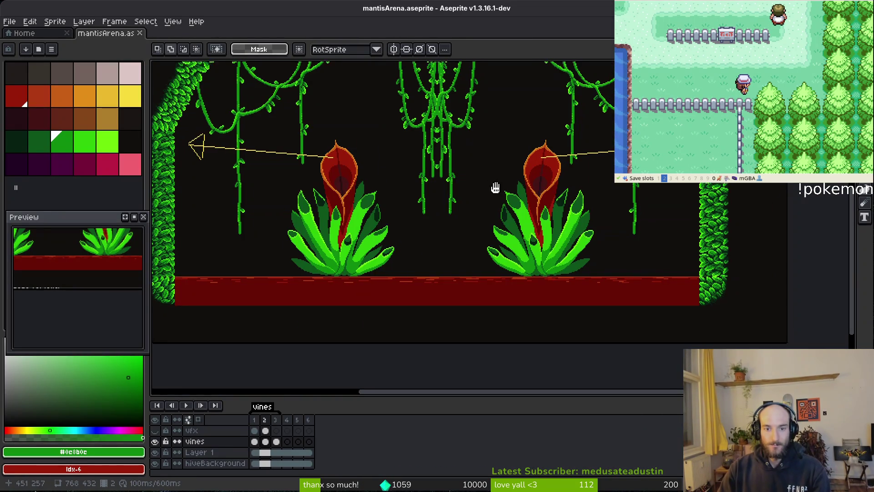
pyautogui.moveTo(472, 275); pyautogui.dragTo(553, 285)
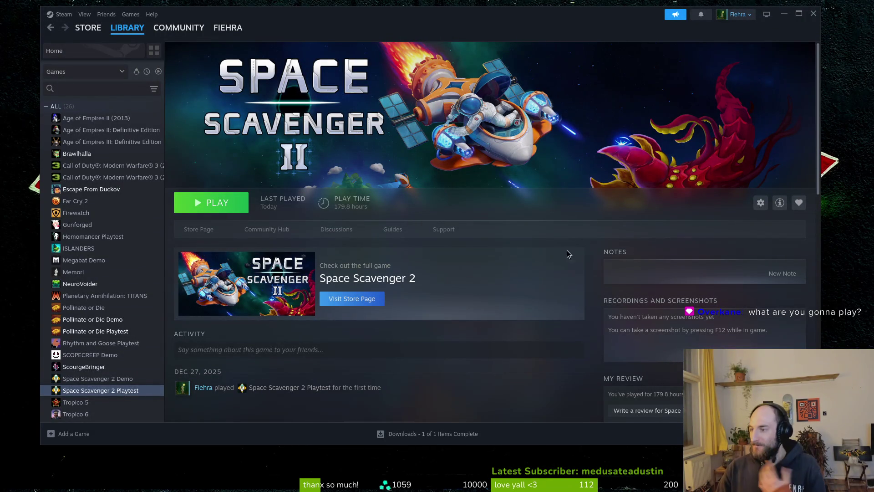
# Step: Search the Steam store for 'bring me hope' and open its store page
pyautogui.click(87, 27)
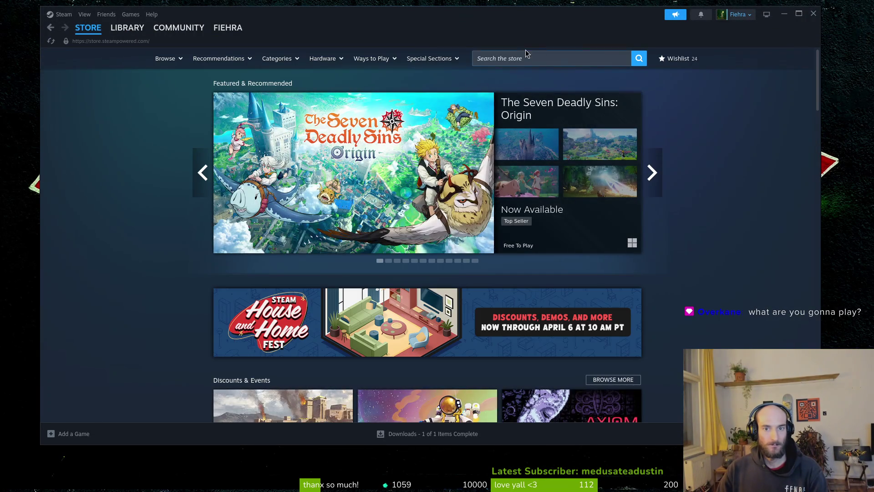
pyautogui.click(526, 57)
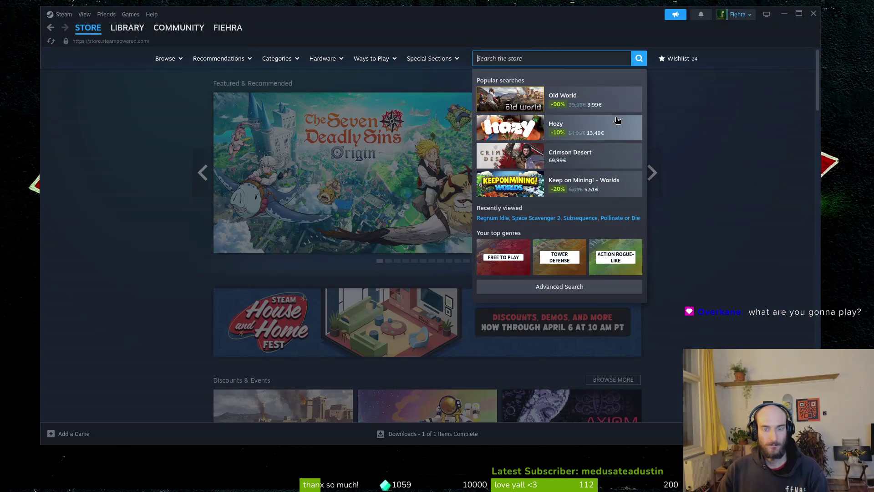
pyautogui.write('e hop')
pyautogui.press('Return')
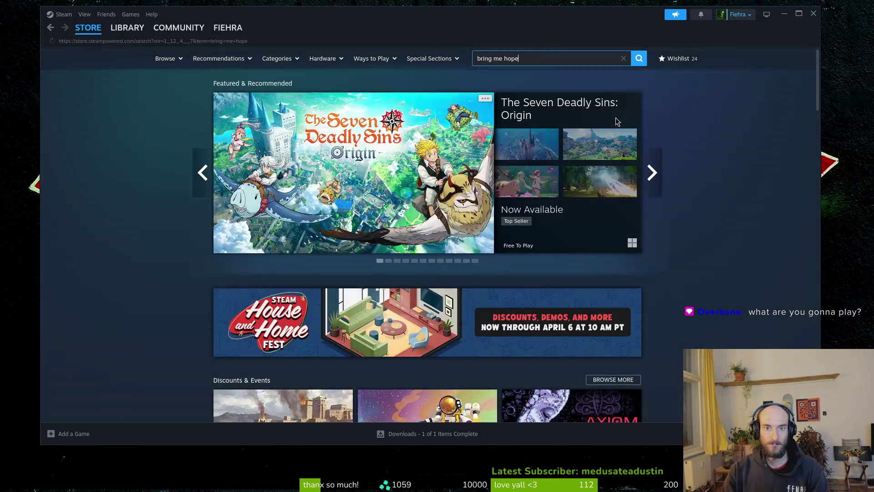
pyautogui.click(281, 172)
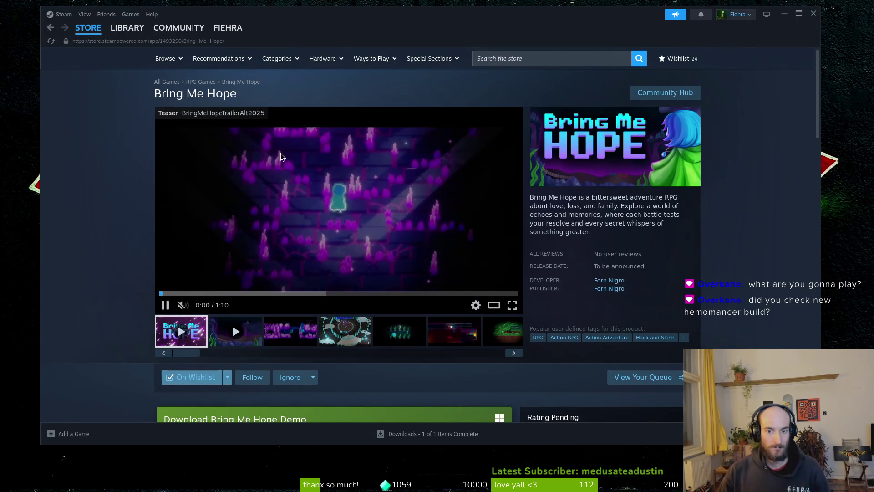
# Step: Browse the Bring Me Hope page and trailer, then return to the library
pyautogui.moveTo(179, 29)
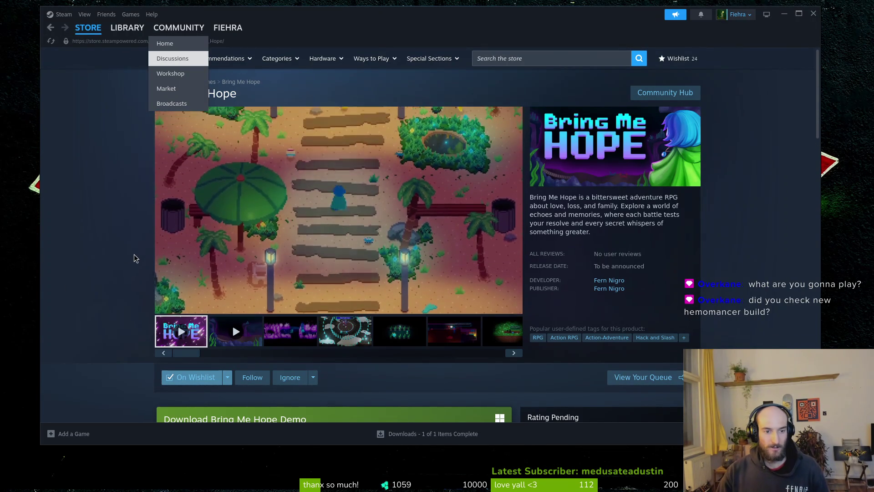
pyautogui.scroll(-1, 132, 253)
pyautogui.scroll(1, 136, 245)
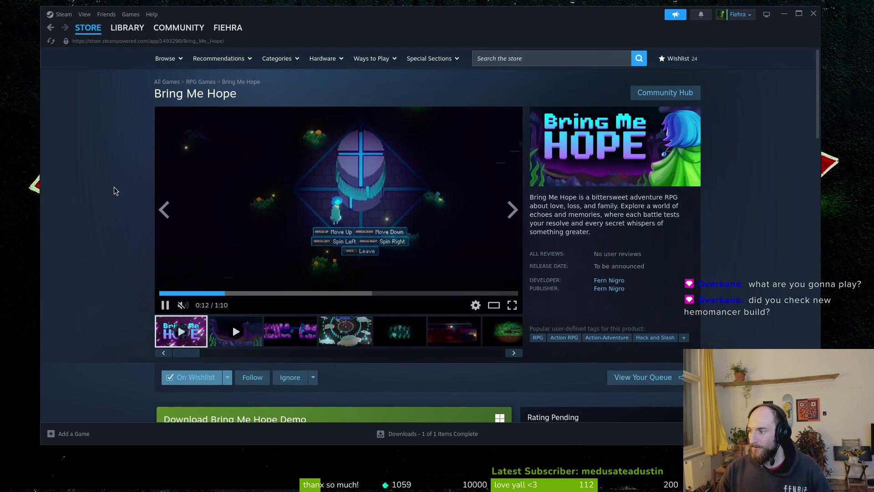
pyautogui.click(127, 28)
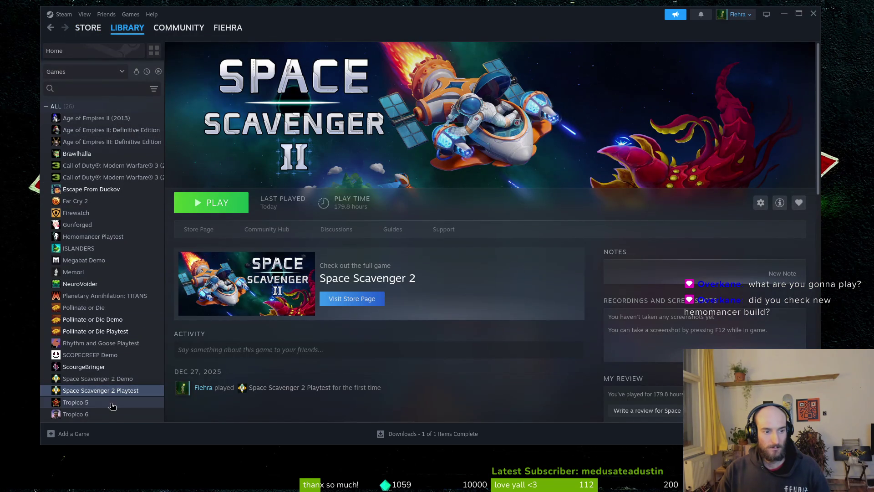
# Step: Install Hemomancer Playtest to the local drive
pyautogui.click(109, 237)
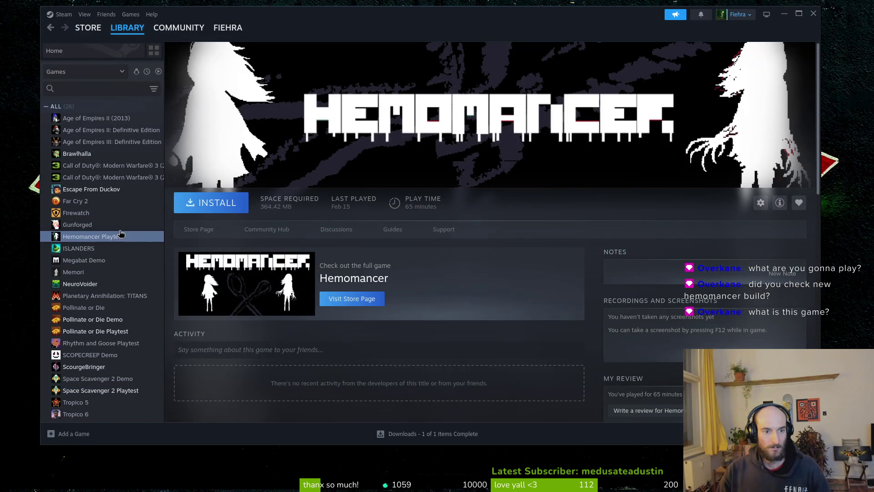
pyautogui.click(211, 202)
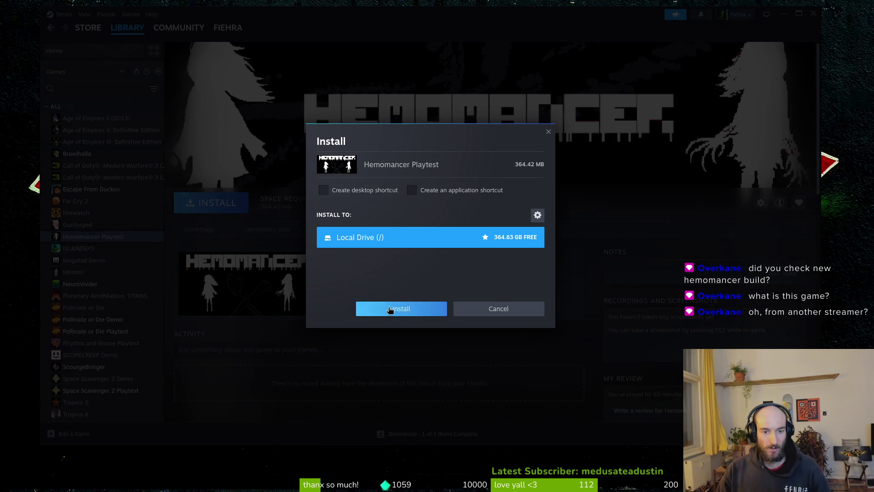
pyautogui.click(421, 312)
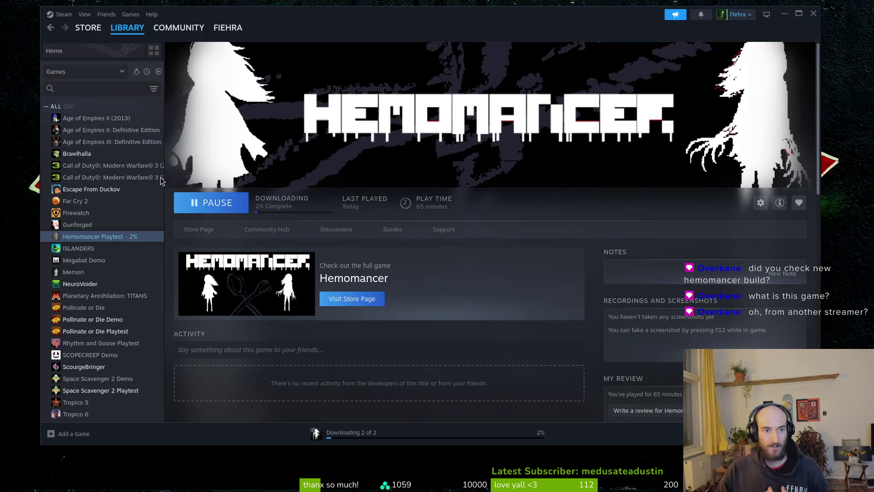
# Step: From the Bring Me Hope store page, download and install the demo
pyautogui.moveTo(87, 27)
pyautogui.click(102, 58)
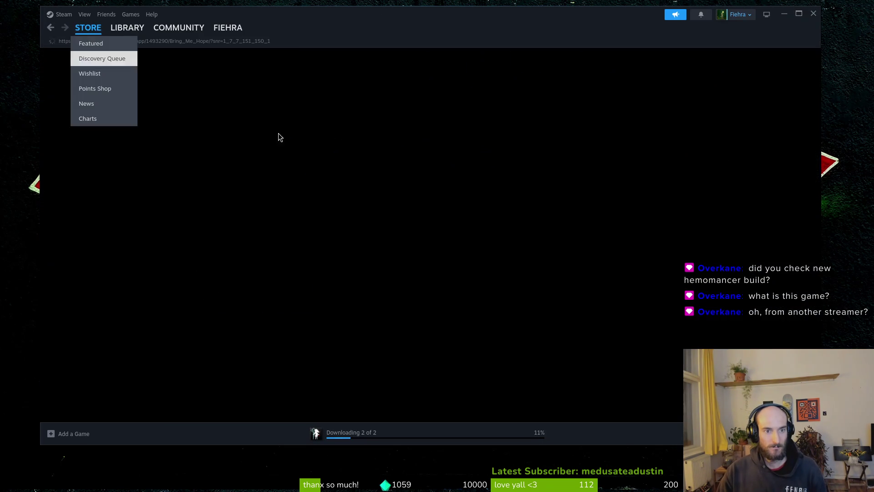
pyautogui.scroll(-2, 486, 404)
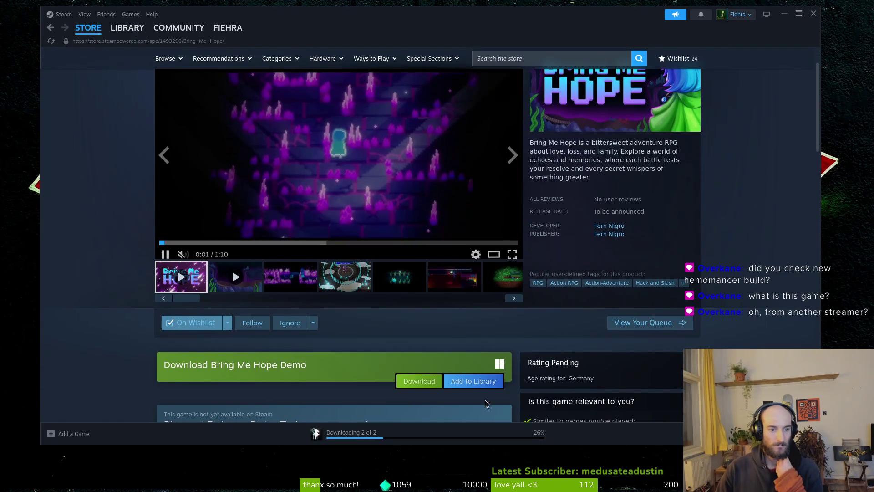
pyautogui.click(418, 381)
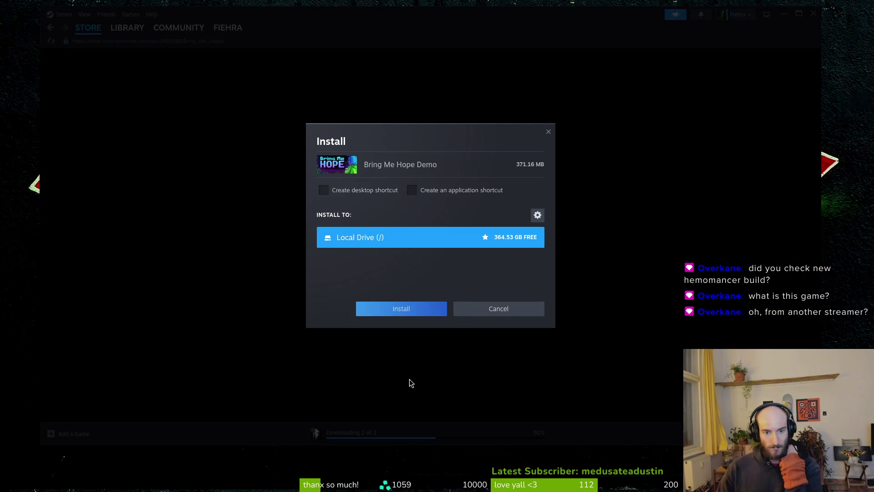
pyautogui.click(425, 311)
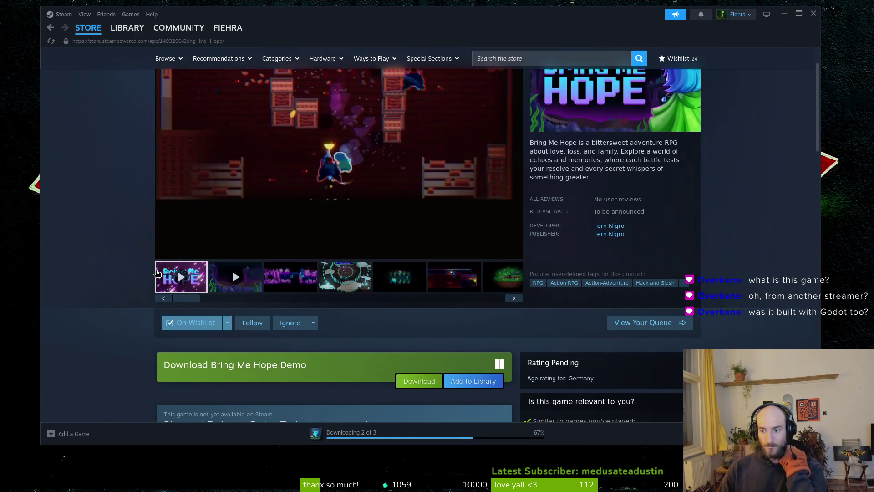
pyautogui.scroll(2, 137, 259)
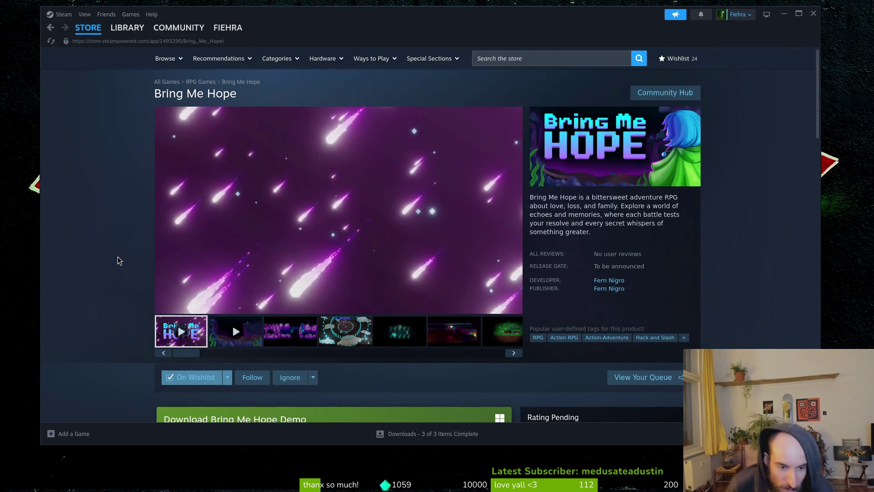
# Step: View the third Bring Me Hope screenshot, then switch back to the library
pyautogui.click(290, 331)
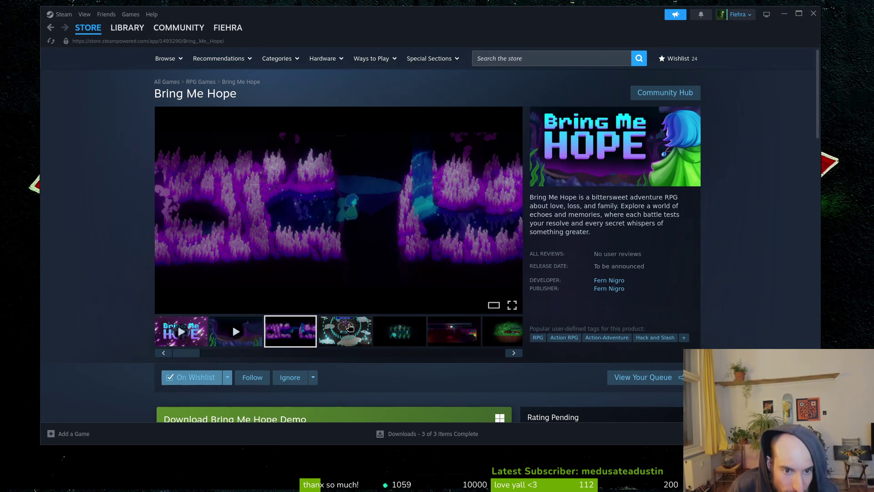
pyautogui.click(118, 26)
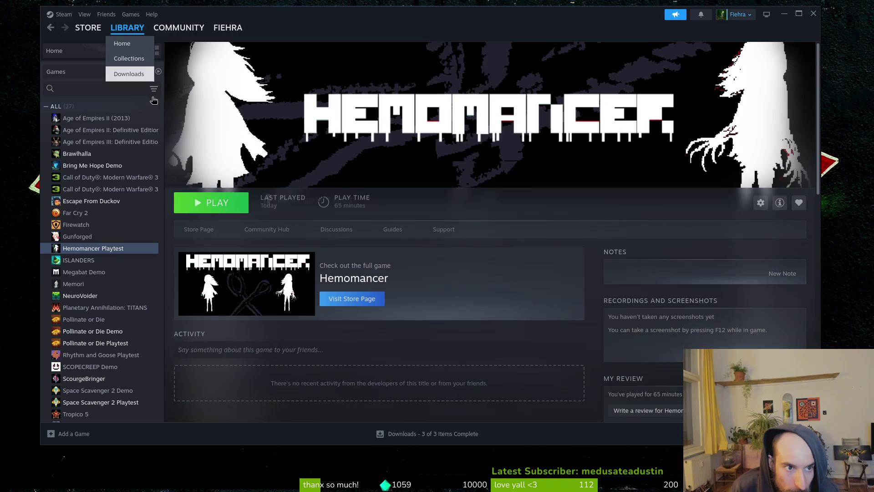
# Step: Select Bring Me Hope Demo in the library and launch it with PLAY
pyautogui.click(112, 166)
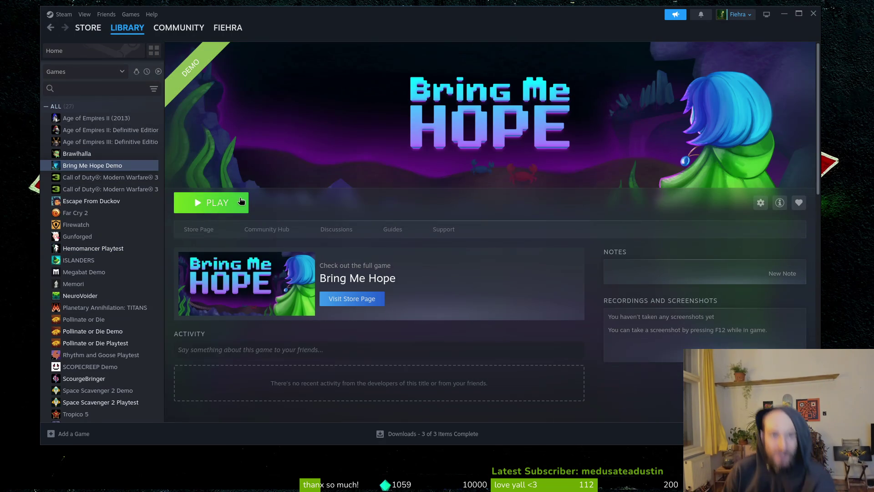
pyautogui.click(223, 203)
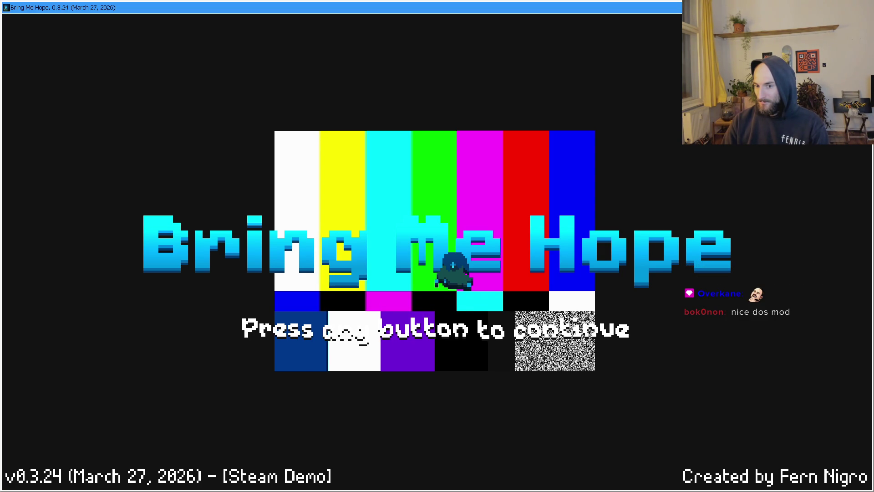
# Step: Focus the Bring Me Hope window and move past the title screen notice
pyautogui.click(209, 309)
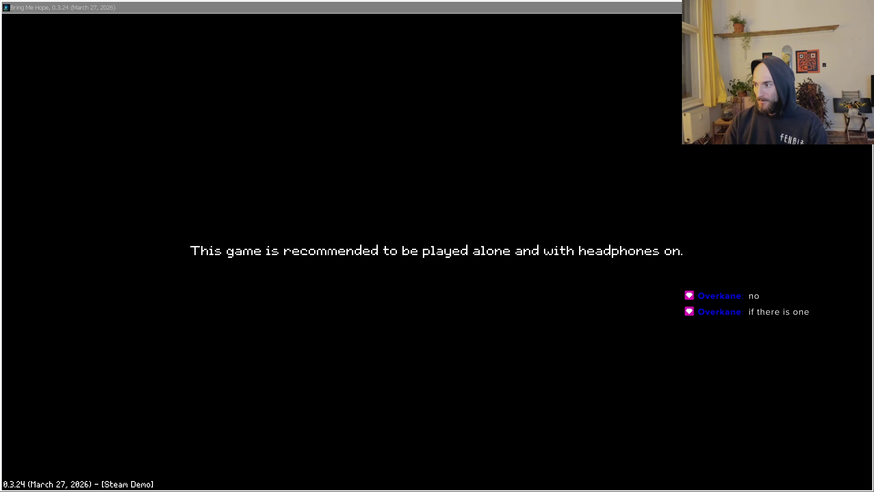
pyautogui.hotkey('alt', 'Tab')
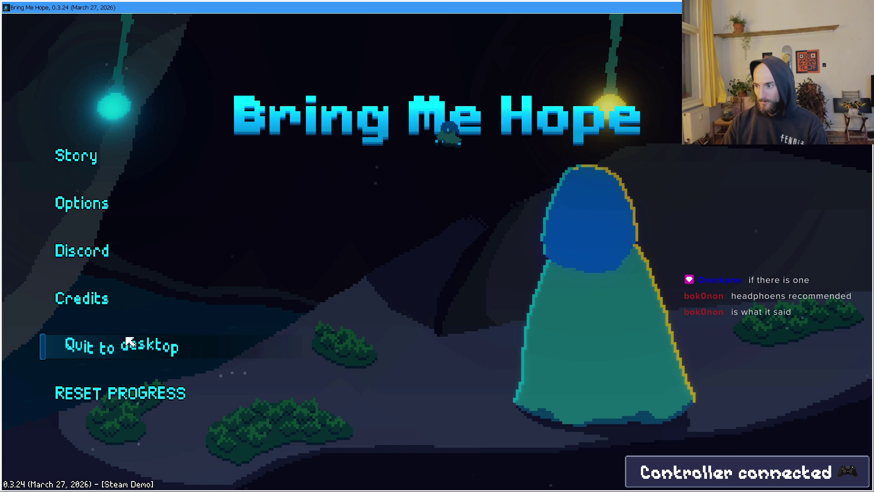
# Step: Choose 'Quit to desktop' from the Bring Me Hope main menu
pyautogui.click(129, 342)
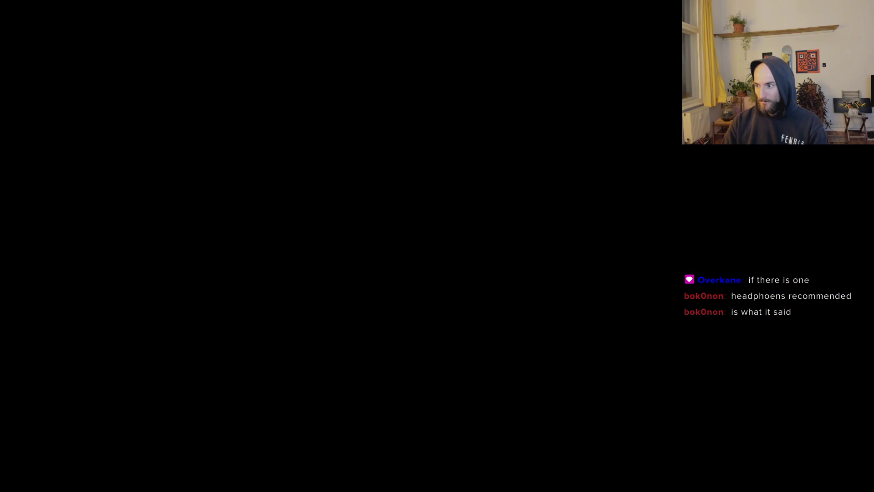
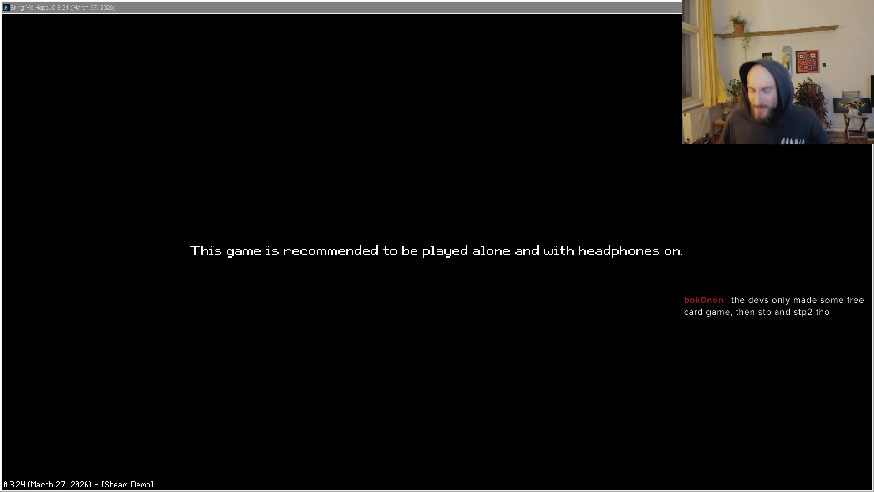
# Step: Skip the headphones notice, open Options from the main menu and highlight the Audio category
pyautogui.click(413, 329)
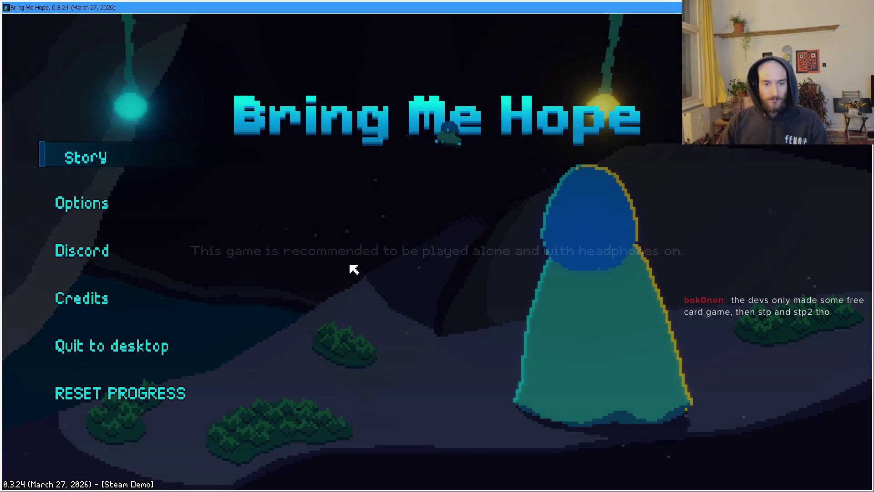
pyautogui.press('Down')
pyautogui.press('Down')
pyautogui.press('Up')
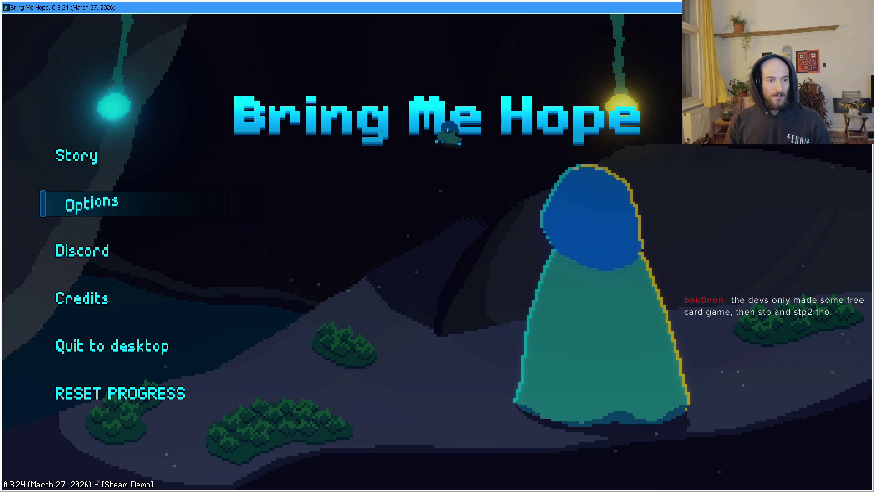
pyautogui.press('Down')
pyautogui.press('Down')
pyautogui.press('Down')
pyautogui.press('Up')
pyautogui.press('Up')
pyautogui.press('Up')
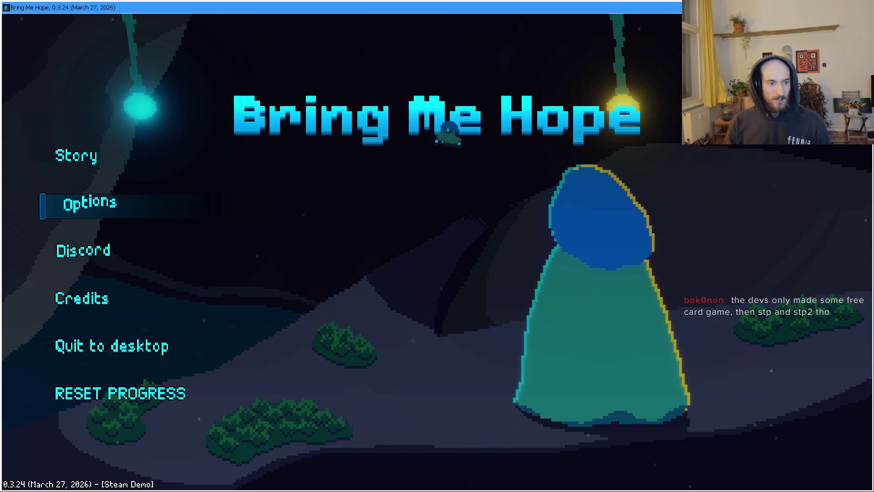
pyautogui.press('Return')
pyautogui.press('Down')
pyautogui.press('Down')
pyautogui.press('Down')
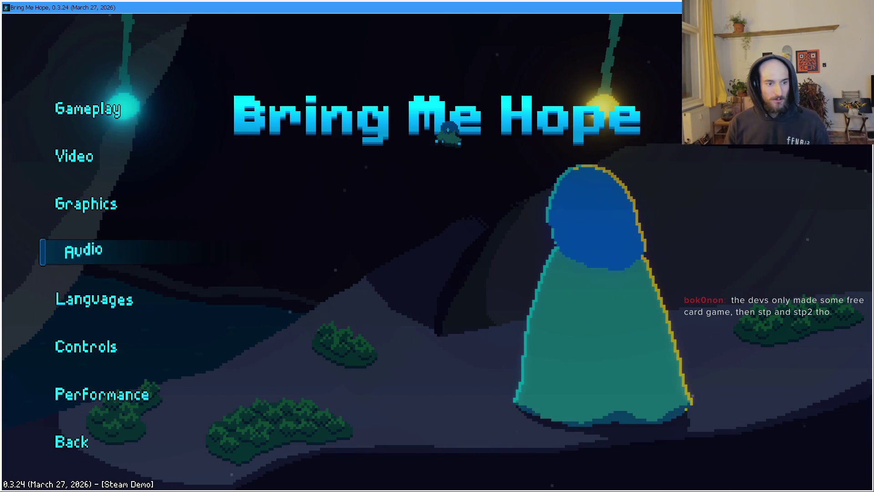
# Step: In Audio settings, set Effects volume to 100%, Music to 90% and Ambience to 50%
pyautogui.press('Return')
pyautogui.press('Down')
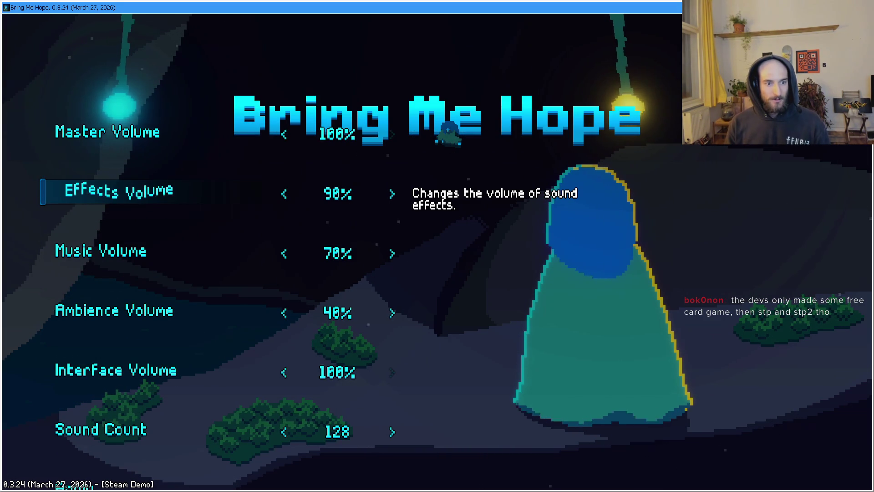
pyautogui.press('Right')
pyautogui.press('Down')
pyautogui.press('Right')
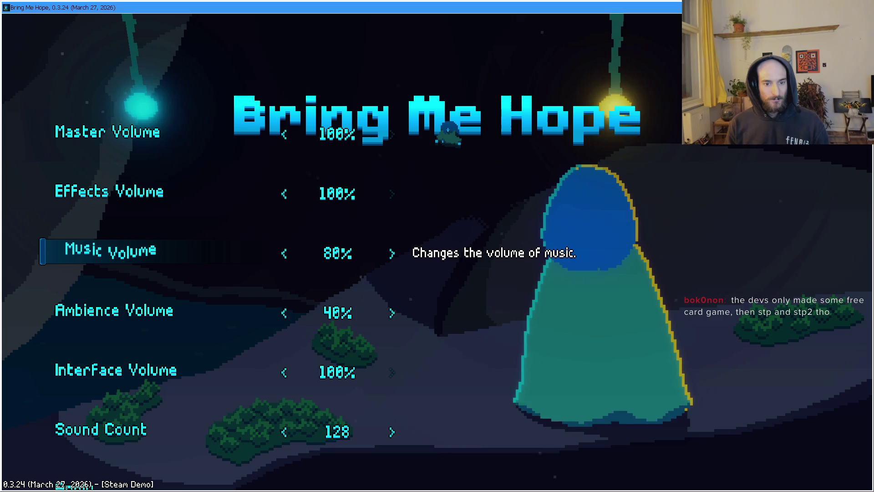
pyautogui.press('Right')
pyautogui.press('Right')
pyautogui.press('Left')
pyautogui.press('Right')
pyautogui.press('Left')
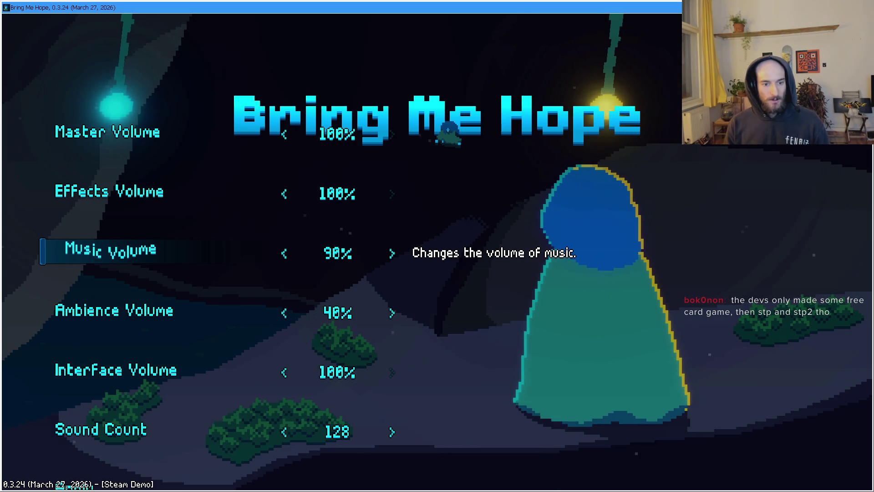
pyautogui.press('Down')
pyautogui.press('Right')
# Step: Leave Sound Count at 128 and go back to the settings categories
pyautogui.press('Down')
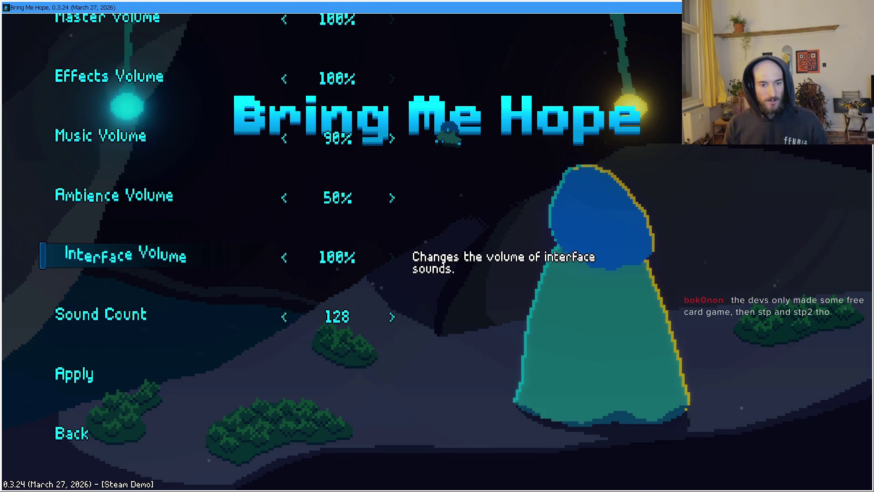
pyautogui.press('Down')
pyautogui.press('Right')
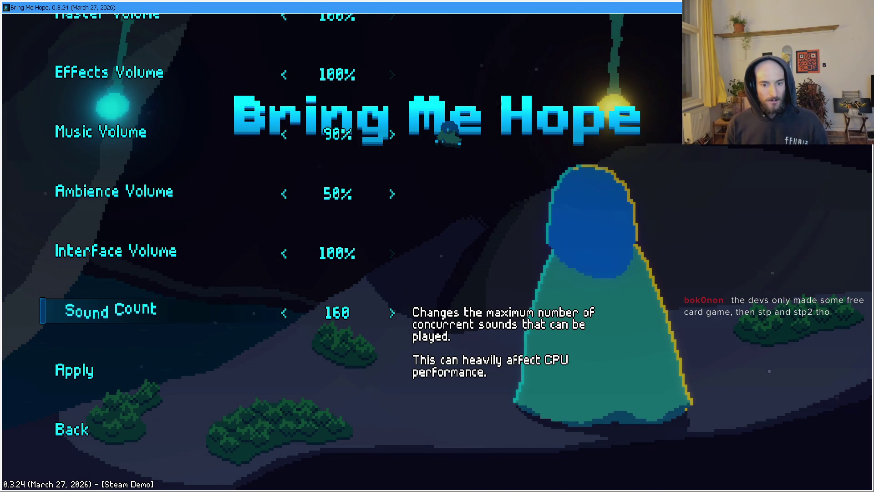
pyautogui.press('Left')
pyautogui.press('Left')
pyautogui.press('Right')
pyautogui.press('Down')
pyautogui.press('Down')
pyautogui.press('Up')
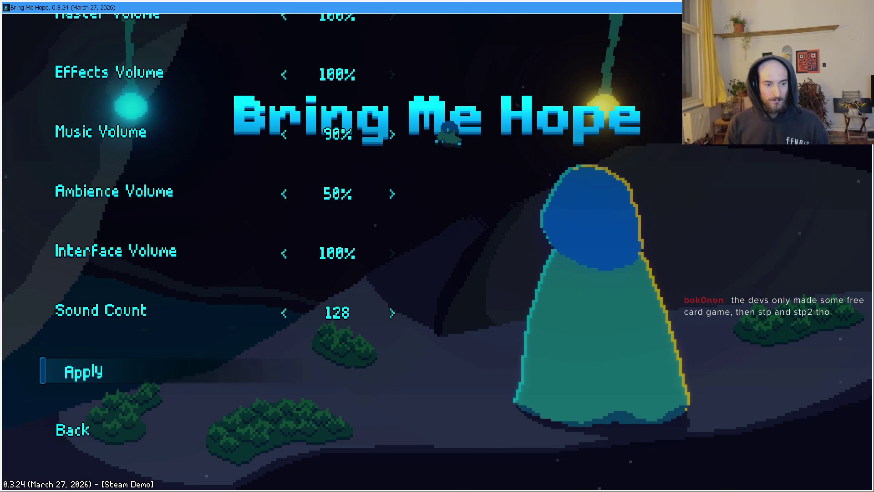
pyautogui.press('Down')
pyautogui.press('Return')
pyautogui.press('Down')
pyautogui.press('Down')
pyautogui.press('Down')
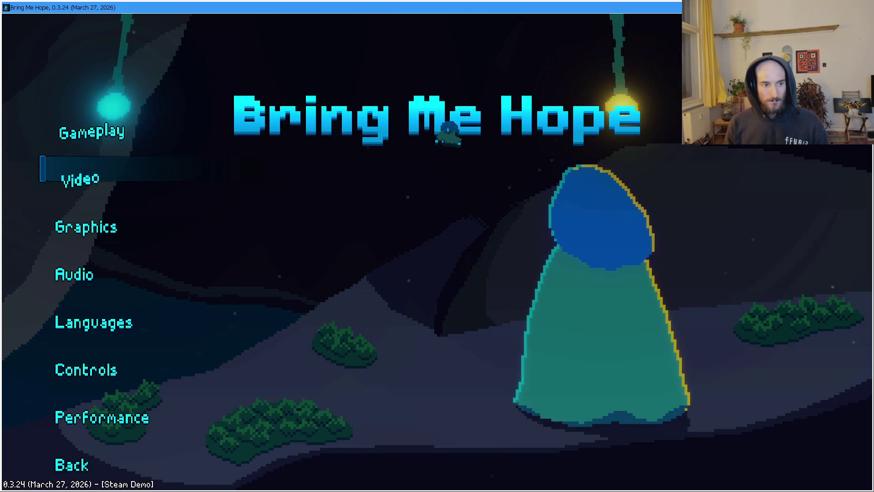
# Step: View the Controls devices and bindings, then return to the main menu
pyautogui.press('Down')
pyautogui.press('Down')
pyautogui.press('Up')
pyautogui.press('Down')
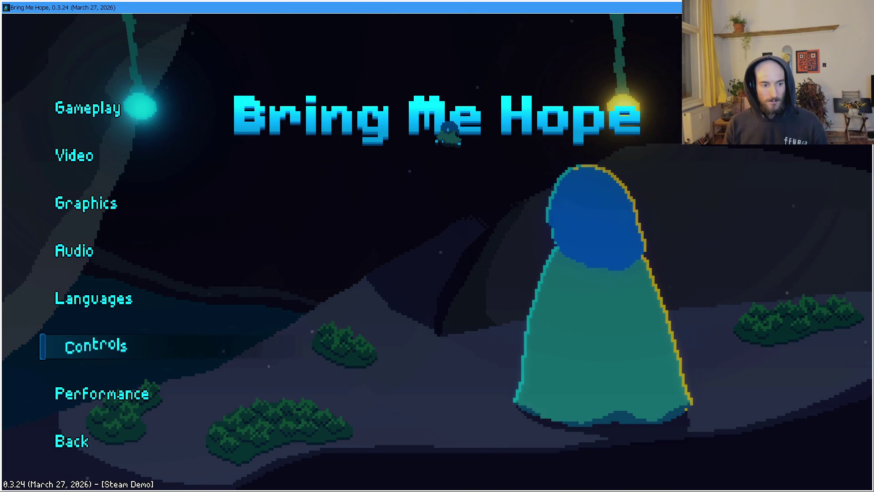
pyautogui.press('Down')
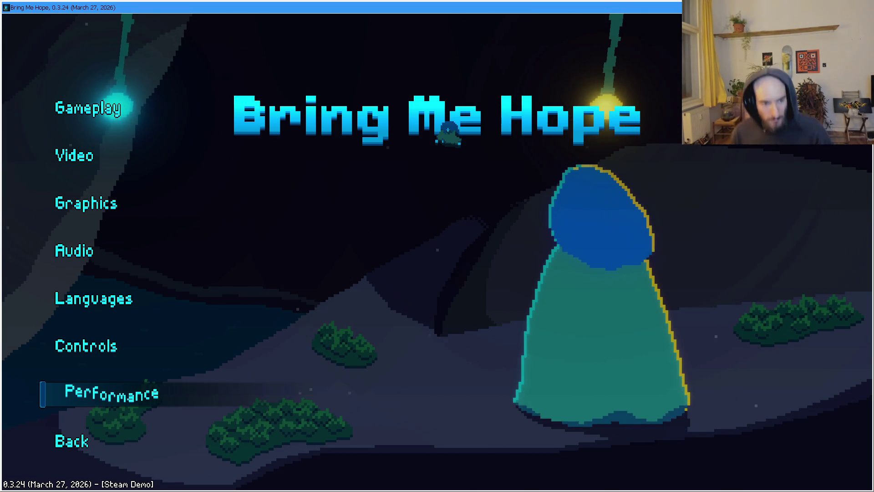
pyautogui.press('Up')
pyautogui.press('Return')
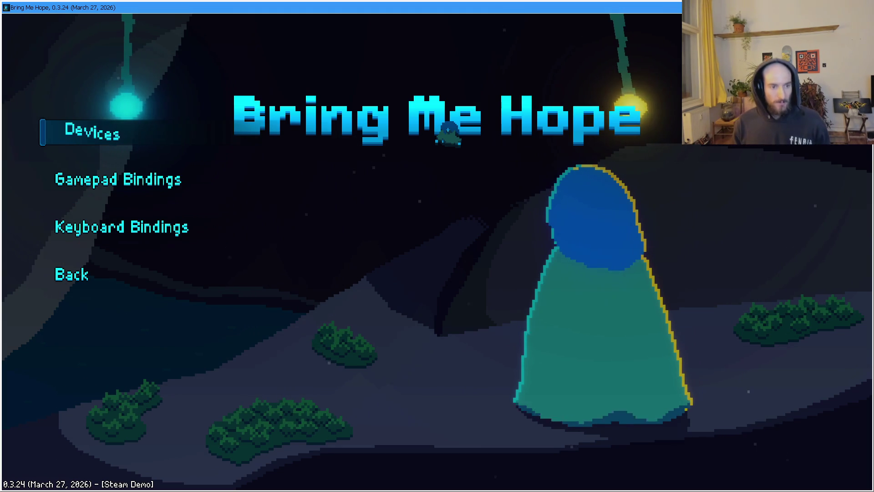
pyautogui.press('Down')
pyautogui.press('Down')
pyautogui.press('Escape')
pyautogui.press('Escape')
pyautogui.press('Down')
pyautogui.press('Down')
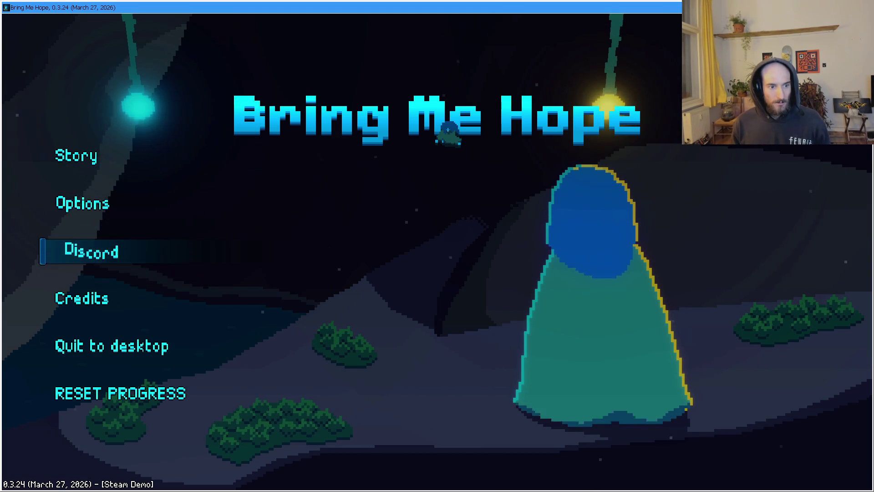
# Step: Reopen Options and review the Audio page showing Music 90%, Ambience 50% and Sound Count 128
pyautogui.press('Up')
pyautogui.press('Return')
pyautogui.press('Down')
pyautogui.press('Down')
pyautogui.press('Down')
pyautogui.press('Up')
pyautogui.press('Return')
pyautogui.press('Escape')
pyautogui.press('Down')
pyautogui.press('Down')
pyautogui.press('Down')
pyautogui.press('Return')
pyautogui.press('Down')
pyautogui.press('Down')
pyautogui.press('Down')
pyautogui.press('Down')
pyautogui.press('Down')
pyautogui.press('Up')
pyautogui.press('Down')
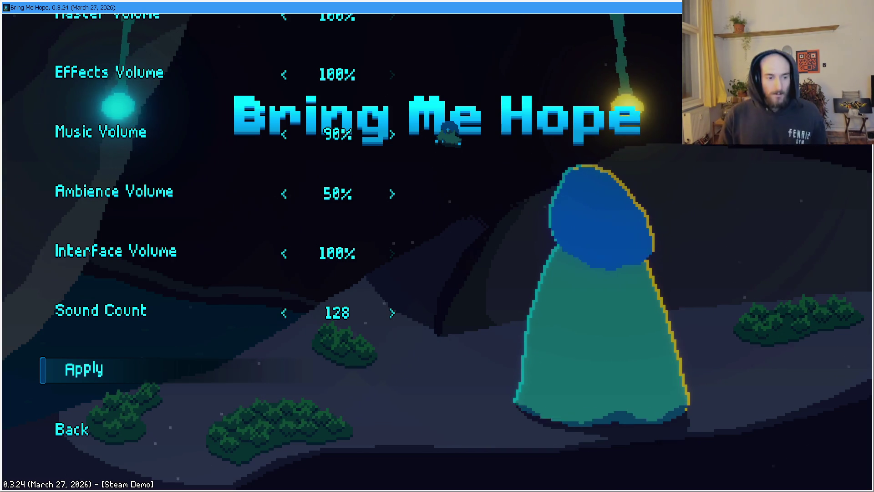
# Step: Leave Audio and look through the Graphics options, including Reflections
pyautogui.press('Down')
pyautogui.press('Return')
pyautogui.press('Down')
pyautogui.press('Down')
pyautogui.press('Return')
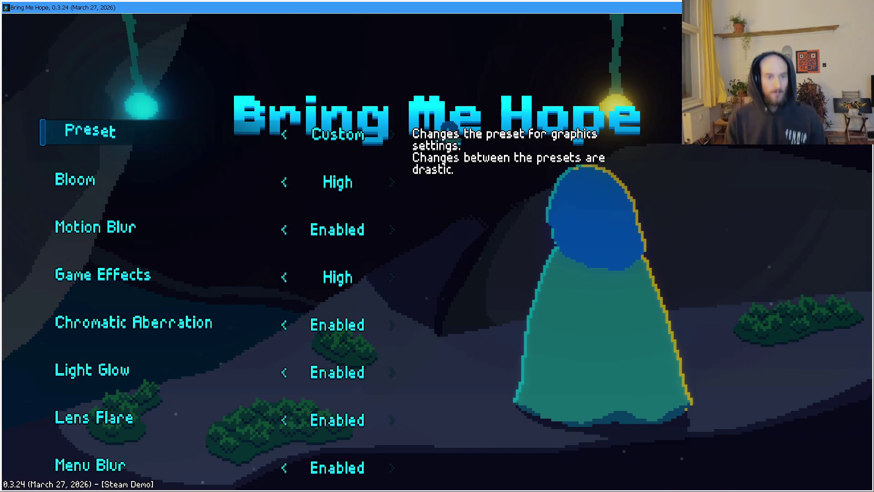
pyautogui.press('Down')
pyautogui.press('Down')
pyautogui.press('Down')
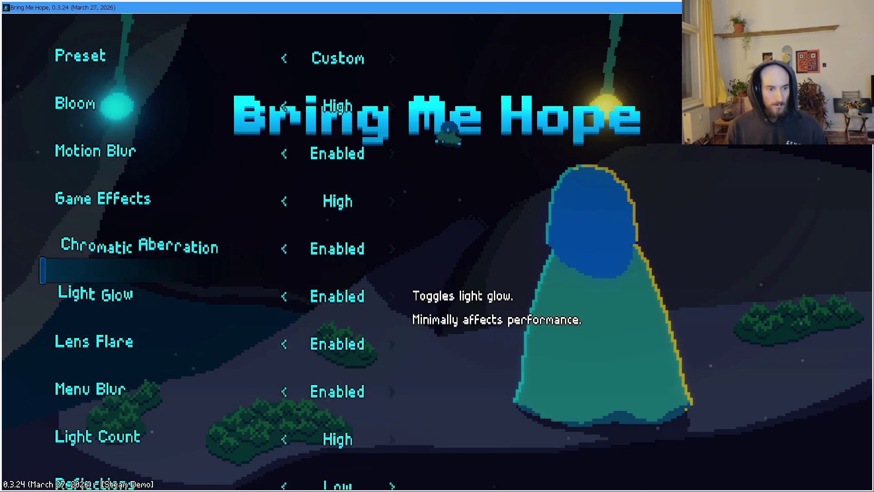
pyautogui.press('Down')
pyautogui.press('Down')
pyautogui.press('Down')
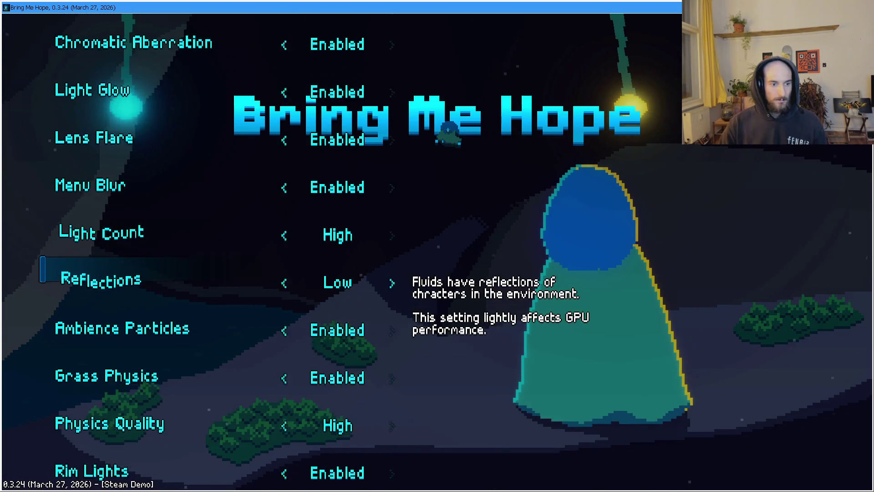
pyautogui.press('Down')
pyautogui.press('Down')
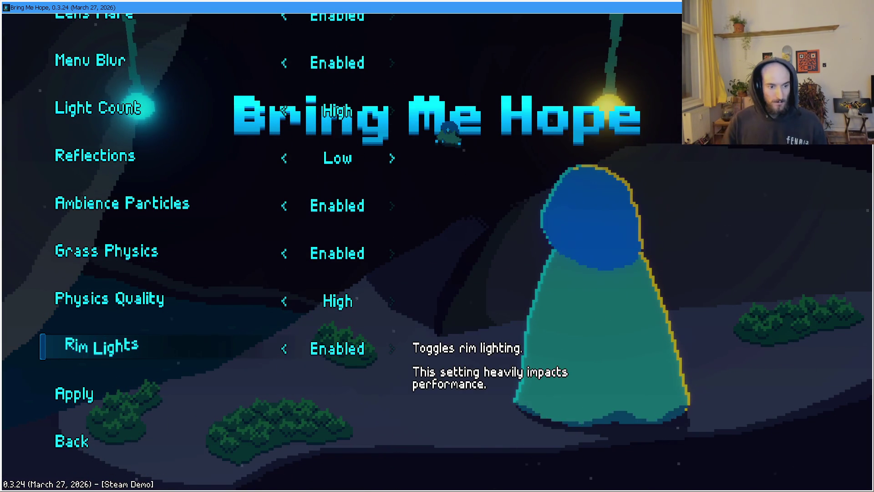
pyautogui.press('Down')
pyautogui.press('Down')
pyautogui.press('Return')
# Step: Set Fullscreen to Enabled in Video settings and confirm saving and applying the changes
pyautogui.press('Down')
pyautogui.press('Return')
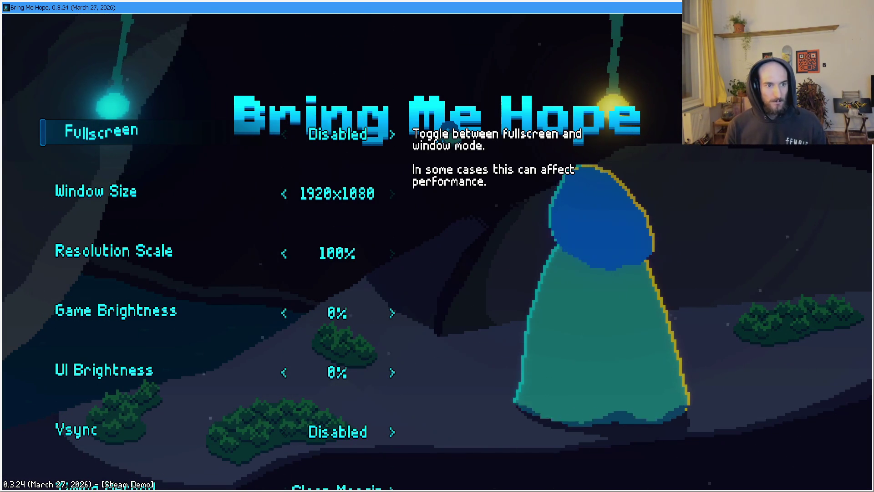
pyautogui.press('Right')
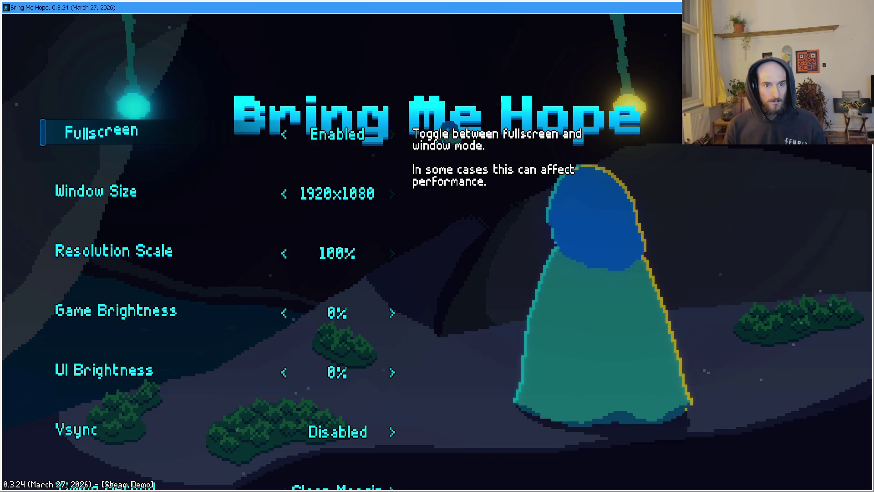
pyautogui.press('Down')
pyautogui.press('Down')
pyautogui.press('Down')
pyautogui.press('Escape')
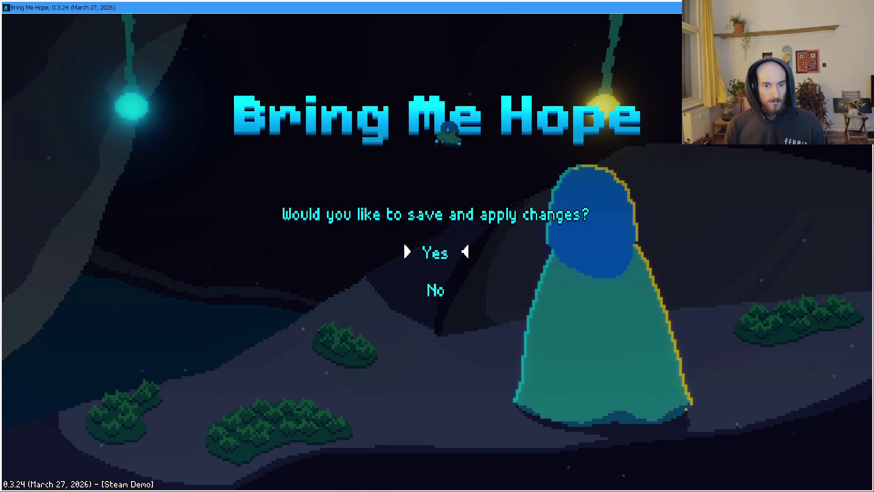
pyautogui.press('Return')
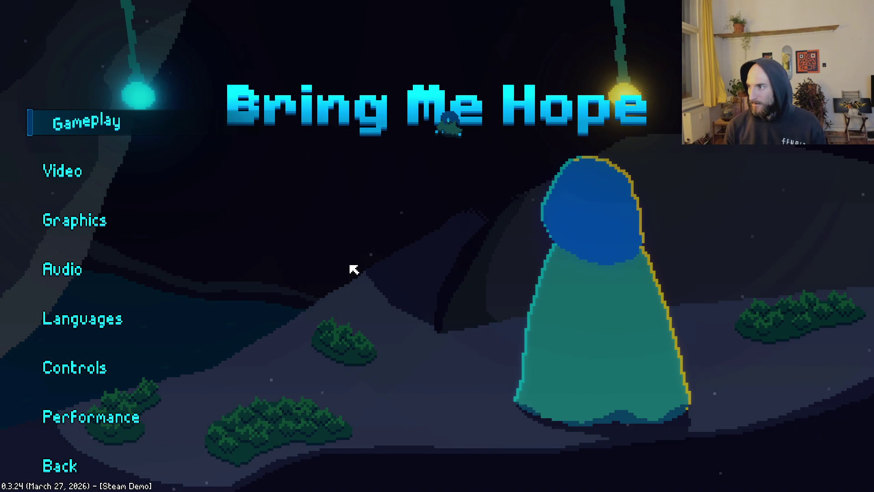
# Step: Try the Hard and Punish Me difficulties, then apply Gameplay settings with Difficulty at Recommended
pyautogui.press('Return')
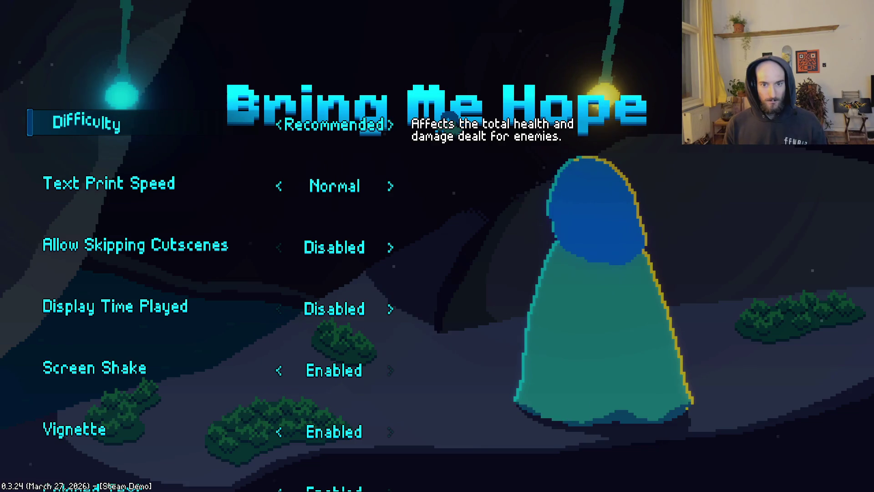
pyautogui.press('Right')
pyautogui.press('Right')
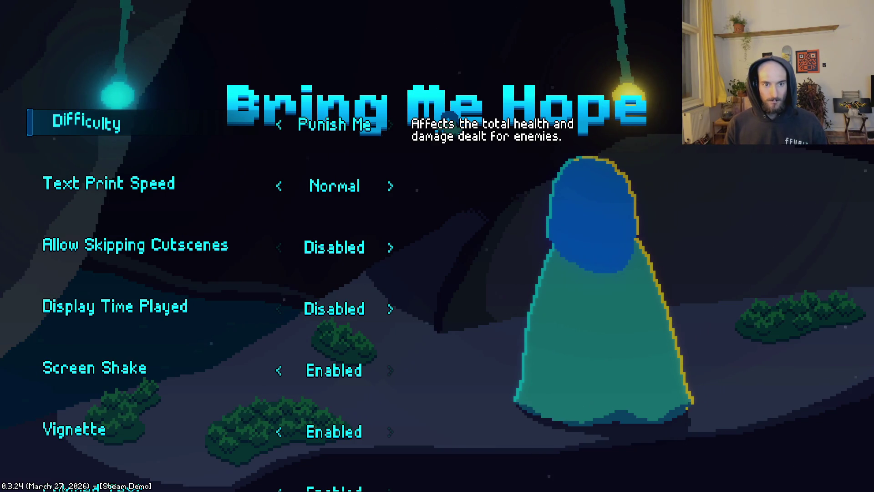
pyautogui.press('Left')
pyautogui.press('Left')
pyautogui.press('Down')
pyautogui.press('Down')
pyautogui.press('Down')
pyautogui.press('Down')
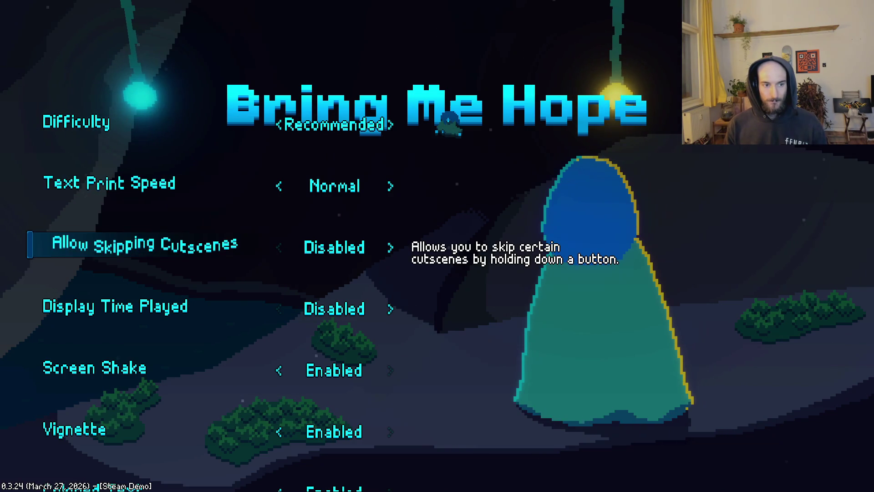
pyautogui.press('Down')
pyautogui.press('Down')
pyautogui.press('Down')
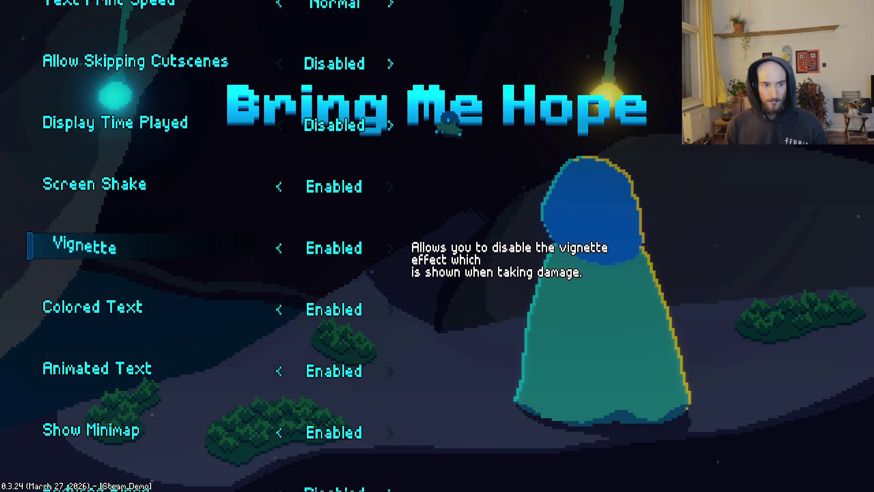
pyautogui.press('Return')
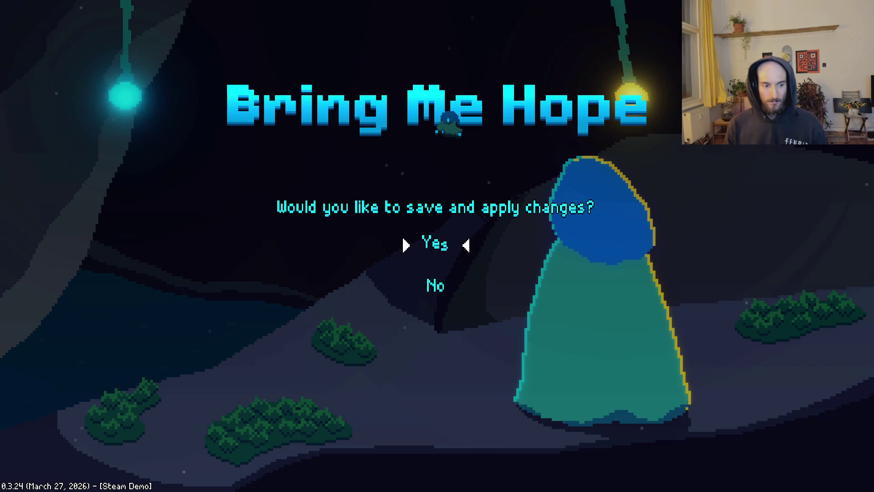
# Step: Back out of Options to the title menu with Story highlighted
pyautogui.press('Return')
pyautogui.press('Escape')
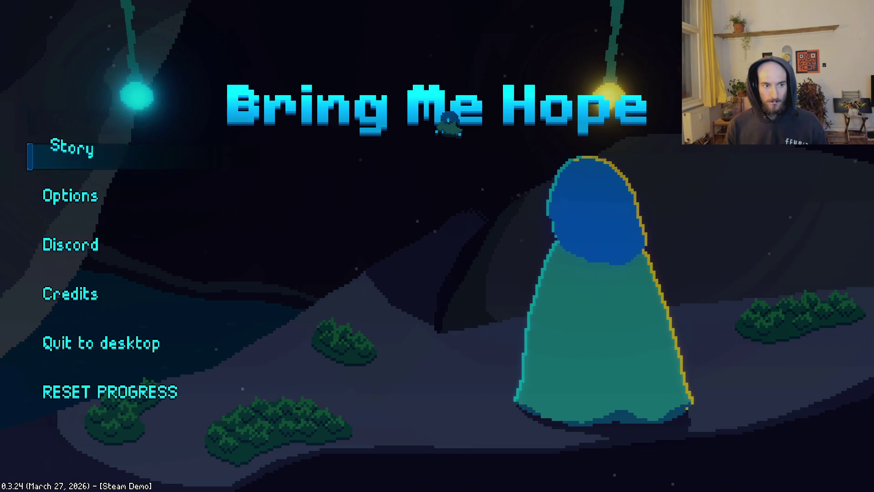
pyautogui.press('Down')
pyautogui.press('Up')
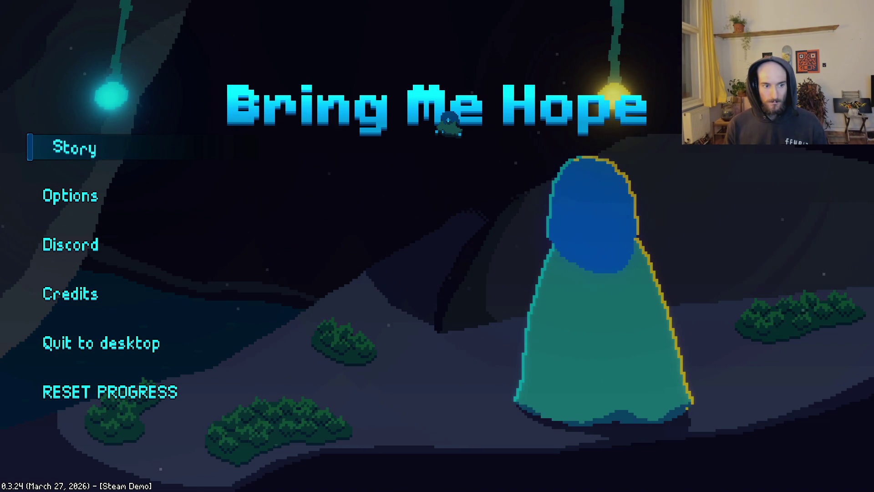
# Step: Browse the title menu entries, then select Story to begin the game in Void Landing
pyautogui.press('Down')
pyautogui.press('Down')
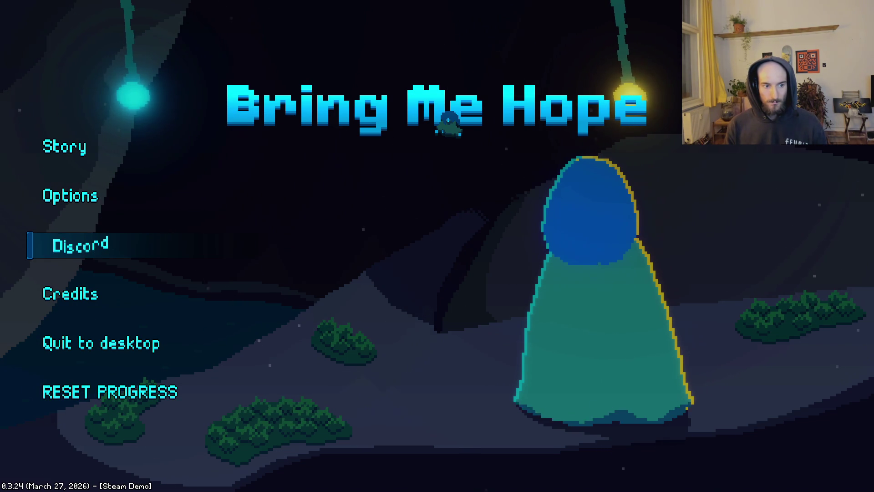
pyautogui.press('Down')
pyautogui.press('Down')
pyautogui.press('Up')
pyautogui.press('Down')
pyautogui.press('Down')
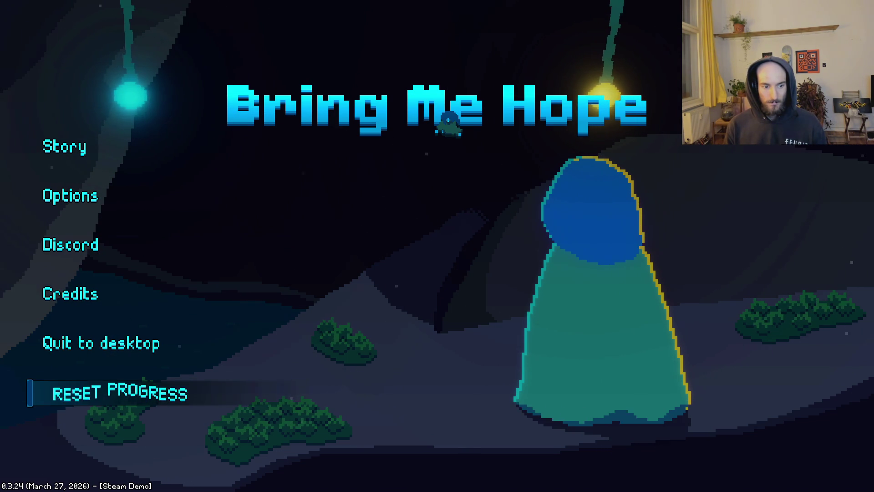
pyautogui.press('Up')
pyautogui.press('Up')
pyautogui.press('Up')
pyautogui.press('Down')
pyautogui.press('Down')
pyautogui.press('Down')
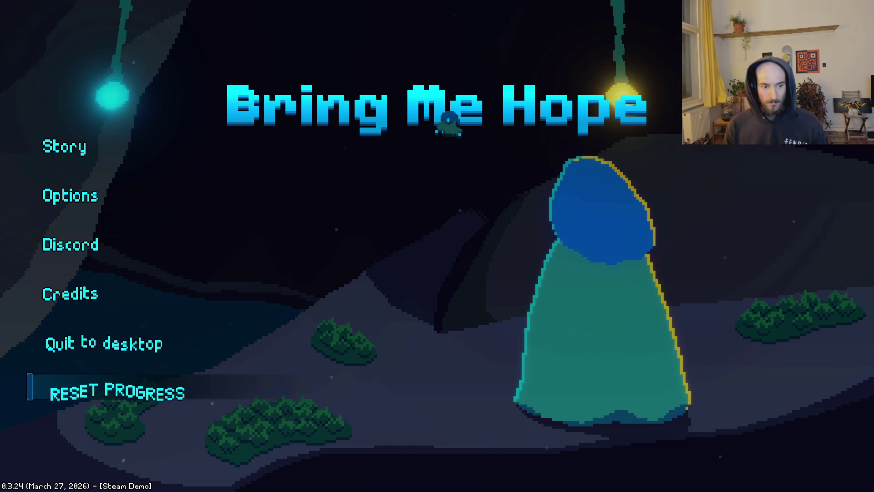
pyautogui.press('Up')
pyautogui.press('Up')
pyautogui.press('Up')
pyautogui.press('Up')
pyautogui.press('Return')
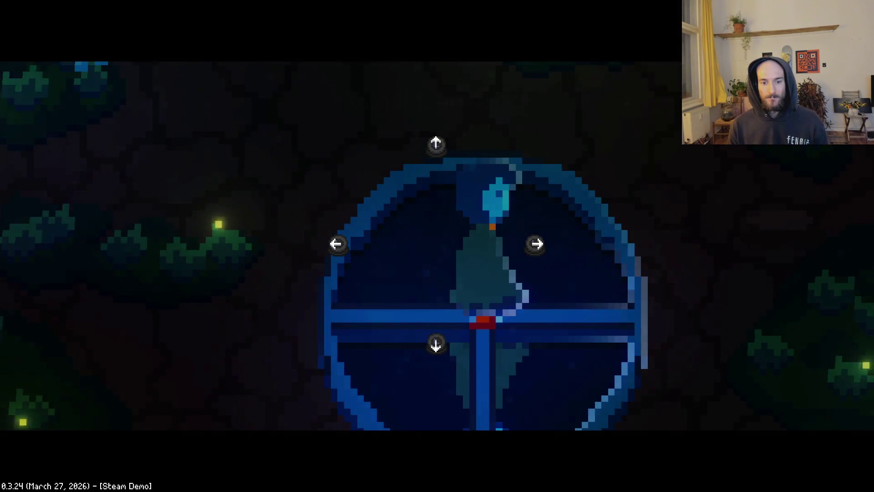
# Step: Walk off the landing circle through the dark corridor up to the glyph on the purple wall
pyautogui.press('Left')
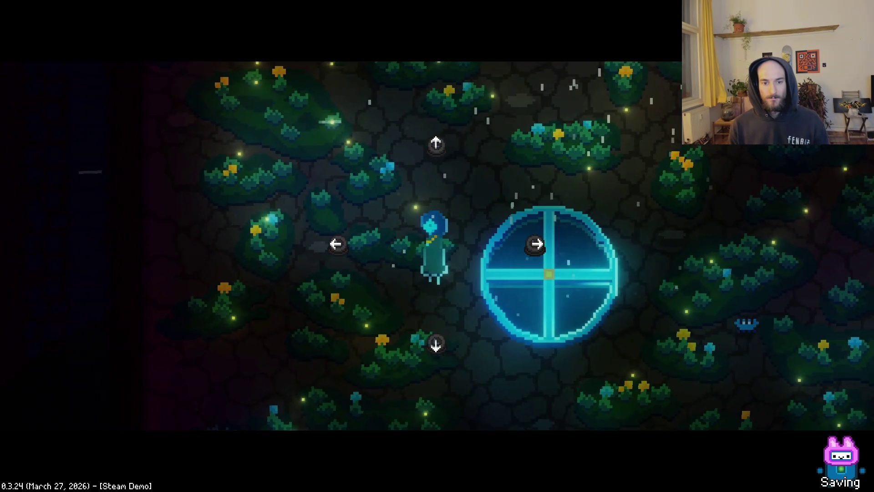
pyautogui.press('Down')
pyautogui.press('Left')
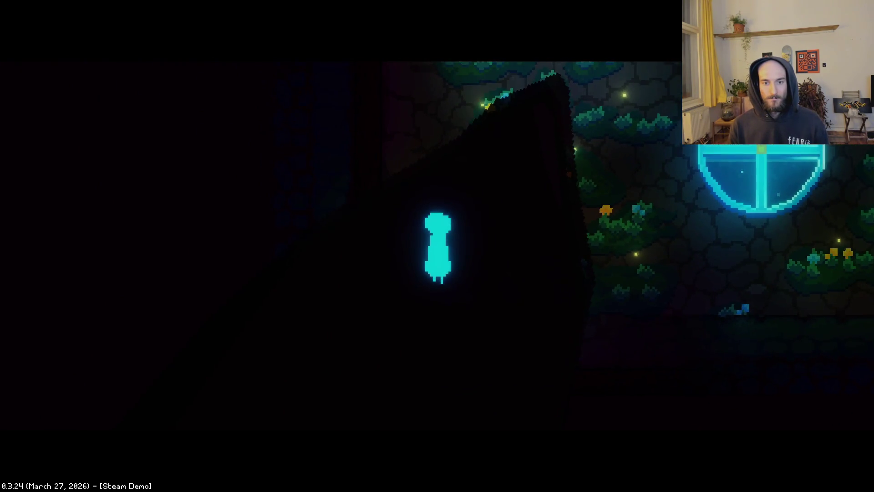
pyautogui.press('Up')
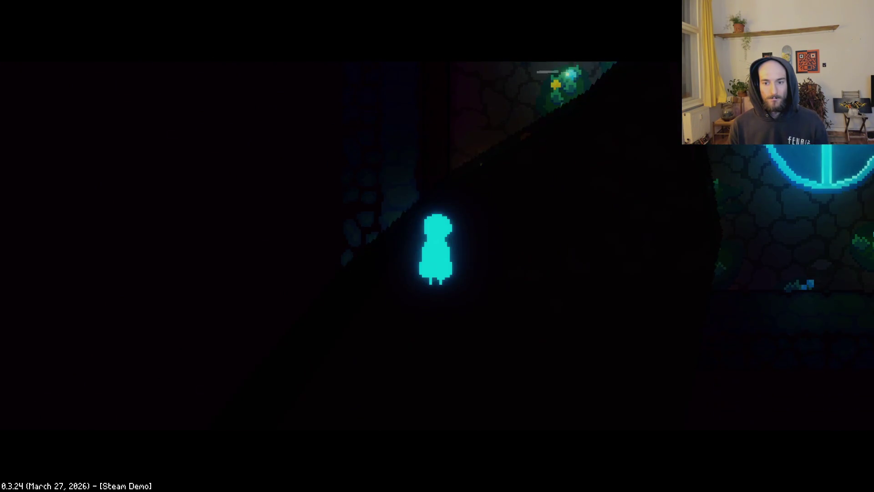
pyautogui.press('Right')
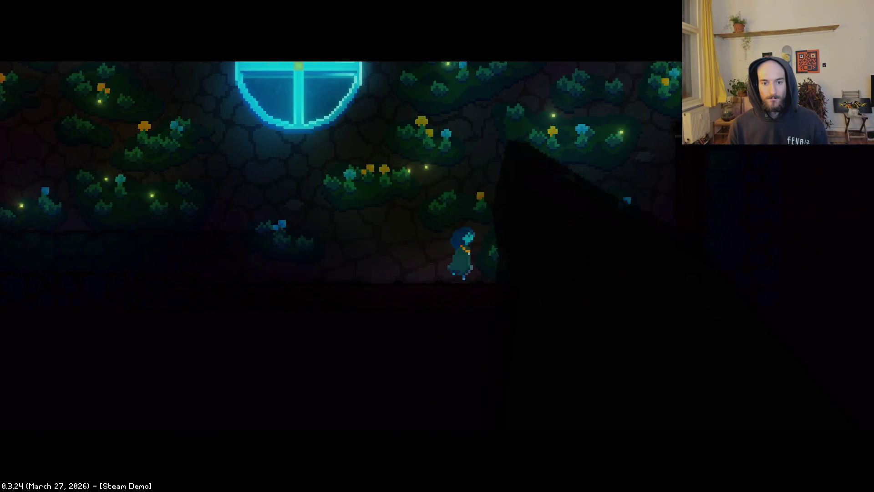
pyautogui.press('Up')
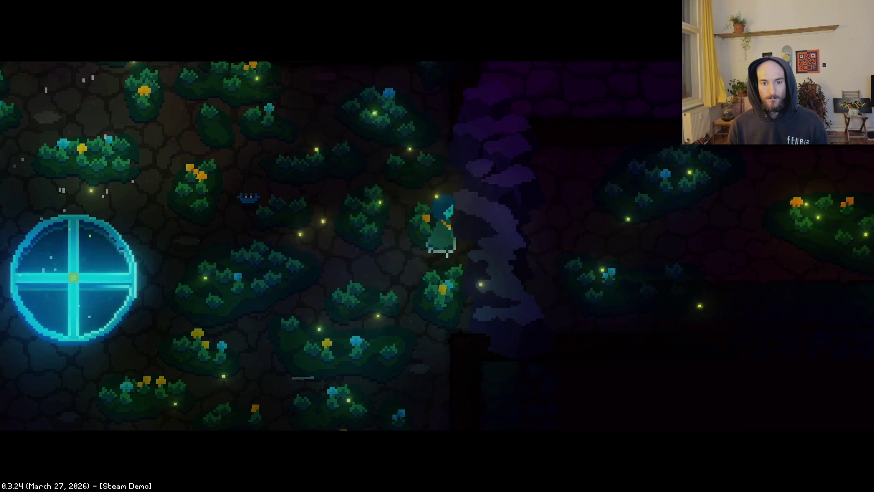
pyautogui.press('Up')
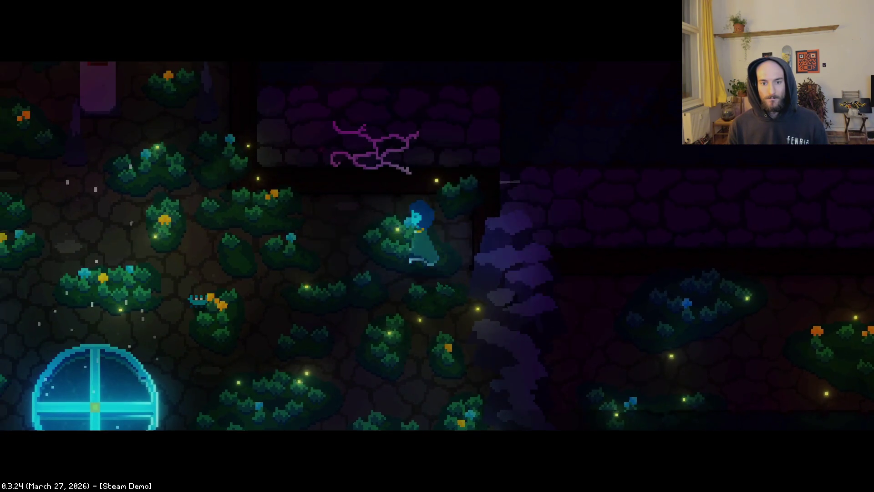
# Step: Walk past the wall to the pink pillar sign and read the Void Landing welcome
pyautogui.press('Left')
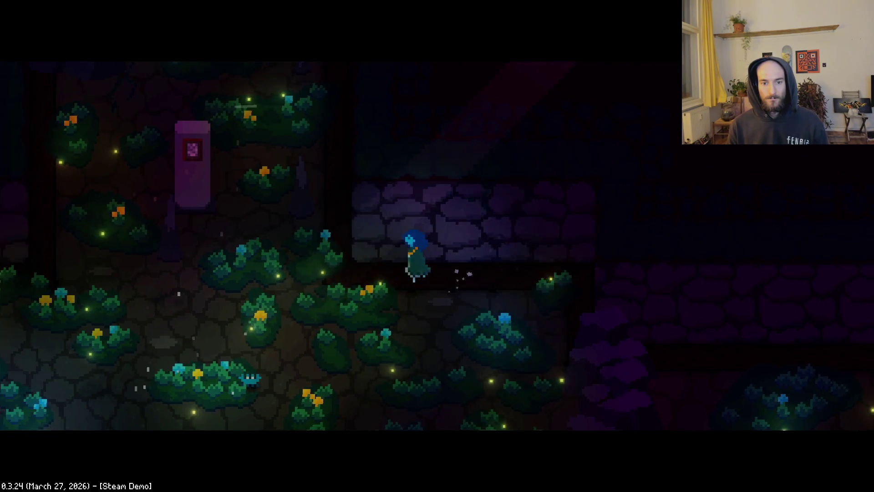
pyautogui.press('Right')
pyautogui.press('Right')
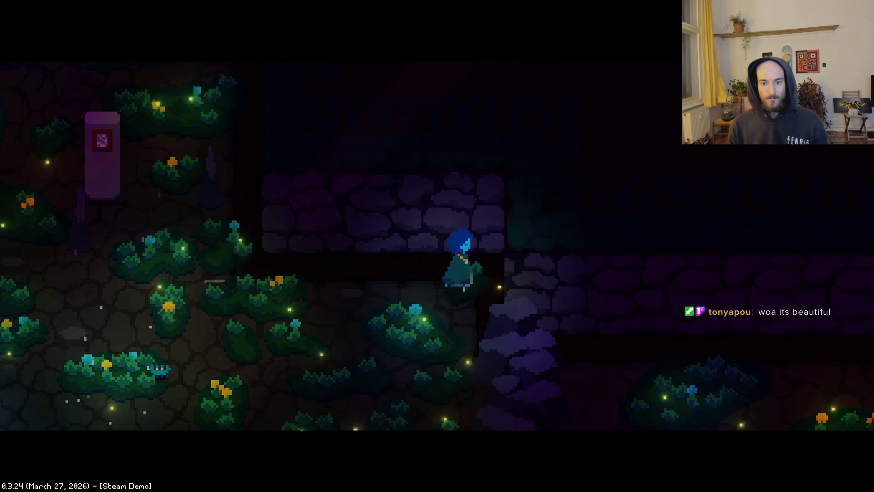
pyautogui.press('Down')
pyautogui.press('Up')
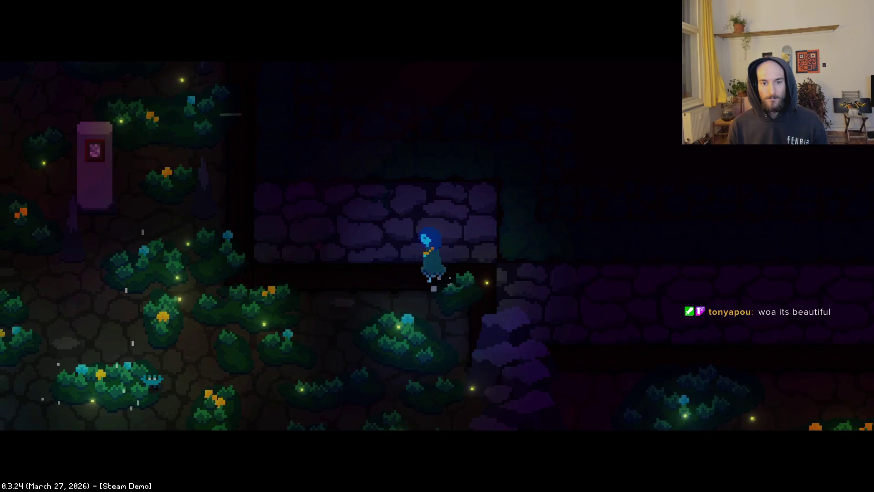
pyautogui.press('Left')
pyautogui.press('Up')
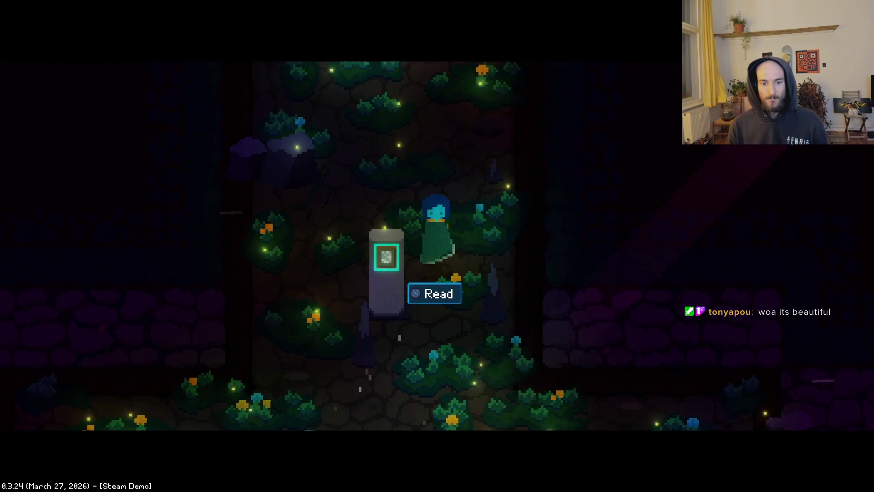
pyautogui.press('e')
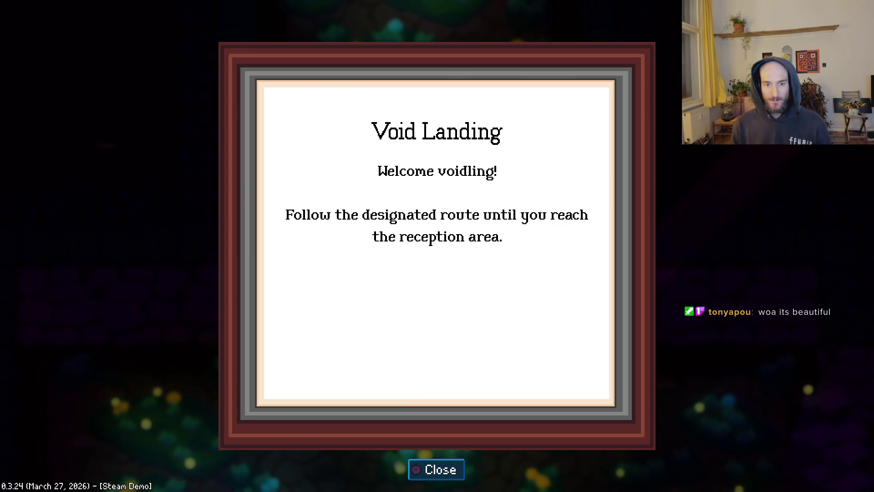
# Step: Close the Void Landing sign, walk back through the flowery room and bring up the map
pyautogui.press('Escape')
pyautogui.press('Up')
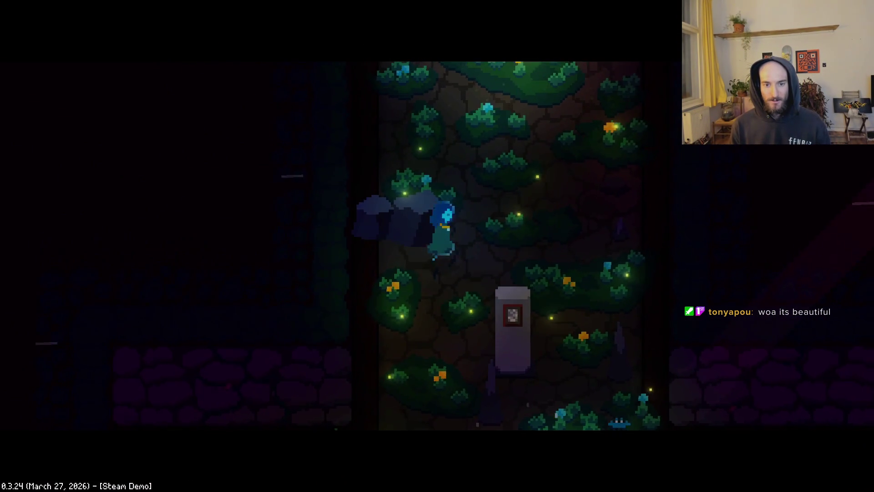
pyautogui.press('Down')
pyautogui.press('Right')
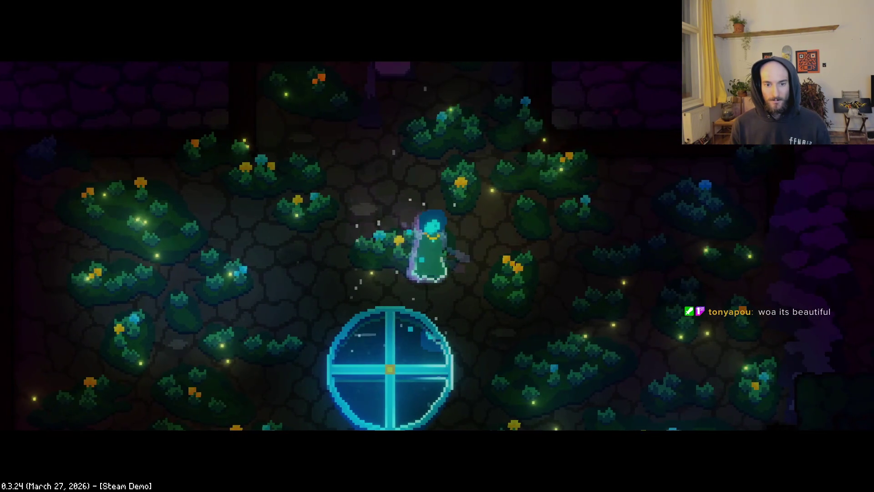
pyautogui.press('Tab')
pyautogui.press('Tab')
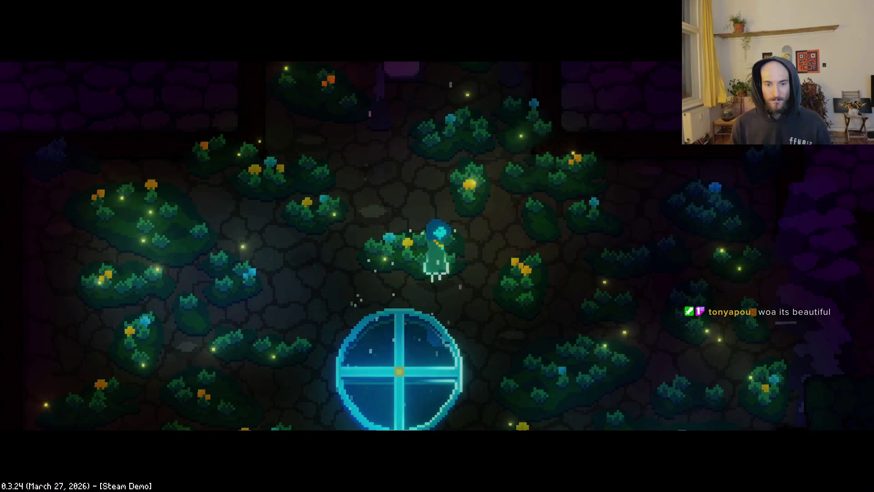
# Step: Toggle the equipment screen and map, ending with both closed on the courtyard view
pyautogui.press('i')
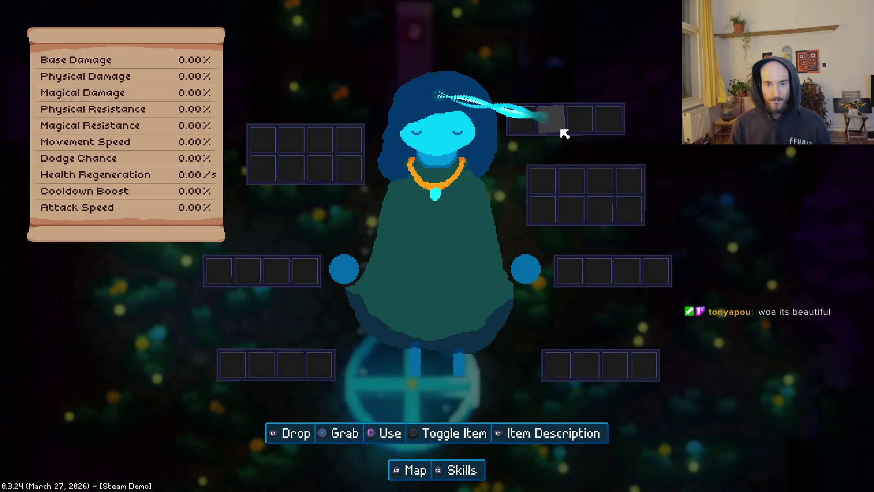
pyautogui.press('i')
pyautogui.press('i')
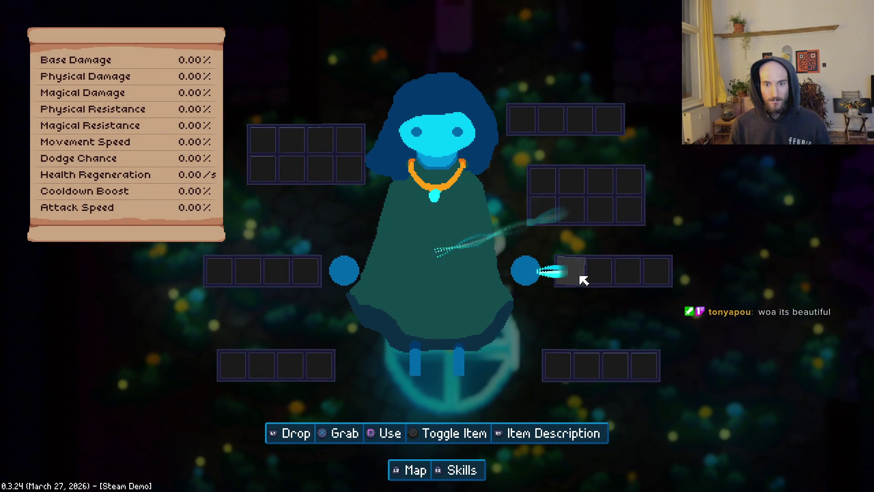
pyautogui.press('i')
pyautogui.press('m')
pyautogui.press('m')
pyautogui.press('m')
pyautogui.press('m')
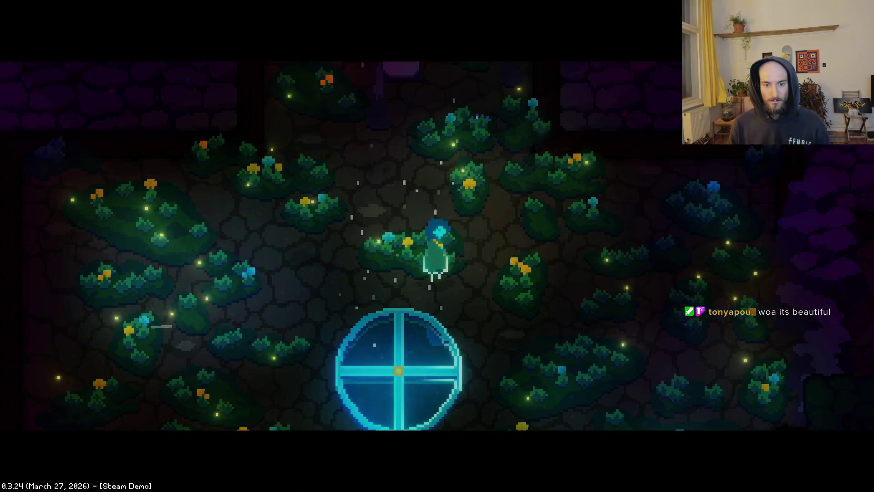
pyautogui.press('m')
pyautogui.press('m')
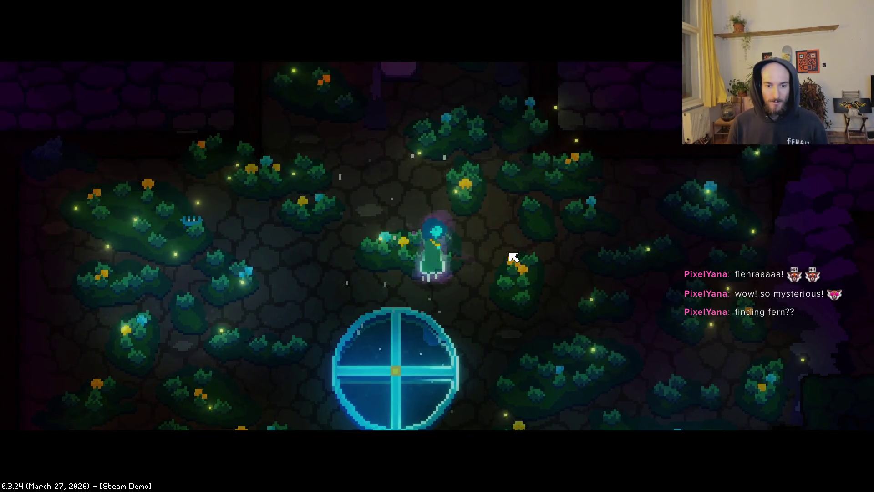
pyautogui.press('Up')
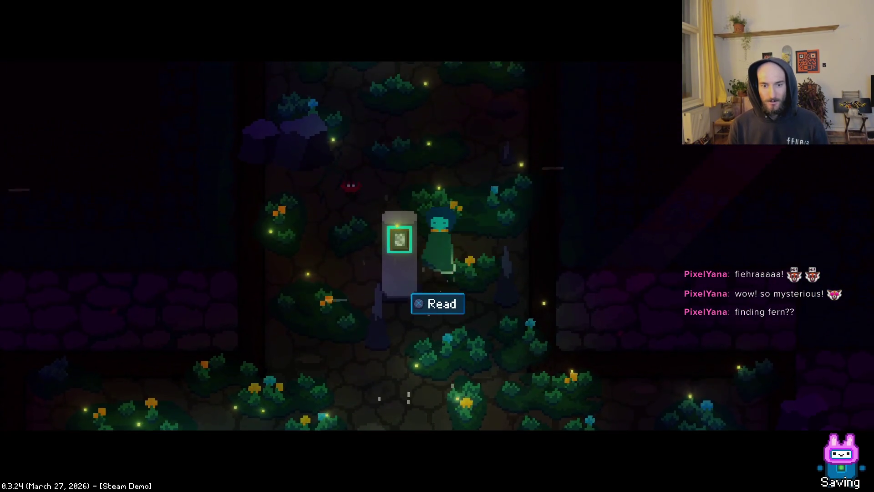
# Step: Dash around the portal room and read the Void Landing sign again
pyautogui.press('Down')
pyautogui.press('Right')
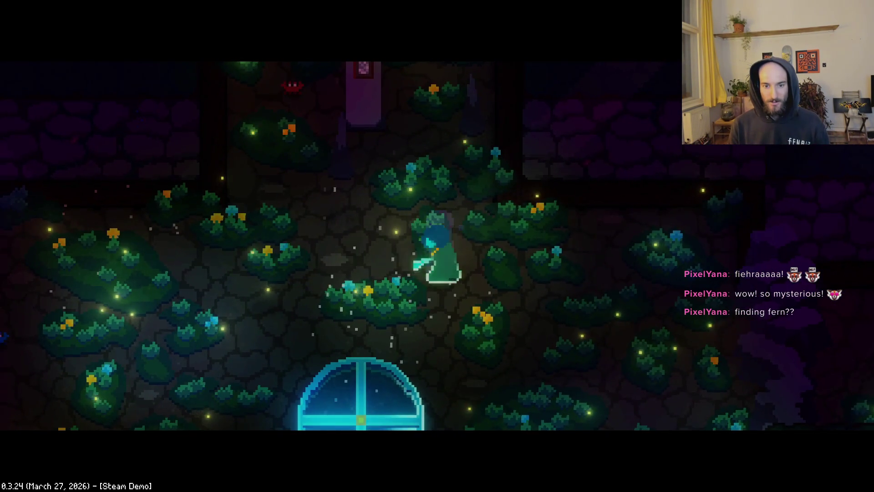
pyautogui.press('Left')
pyautogui.press('Left')
pyautogui.press('Right')
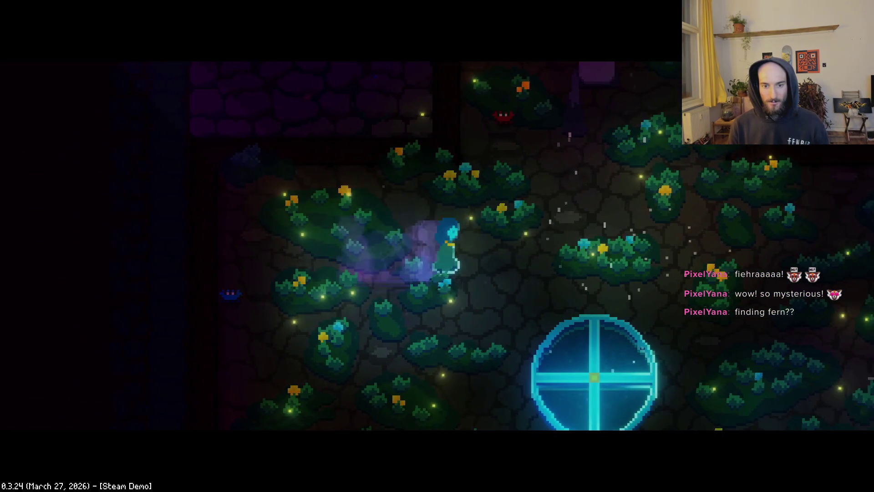
pyautogui.press('Up')
pyautogui.press('Right')
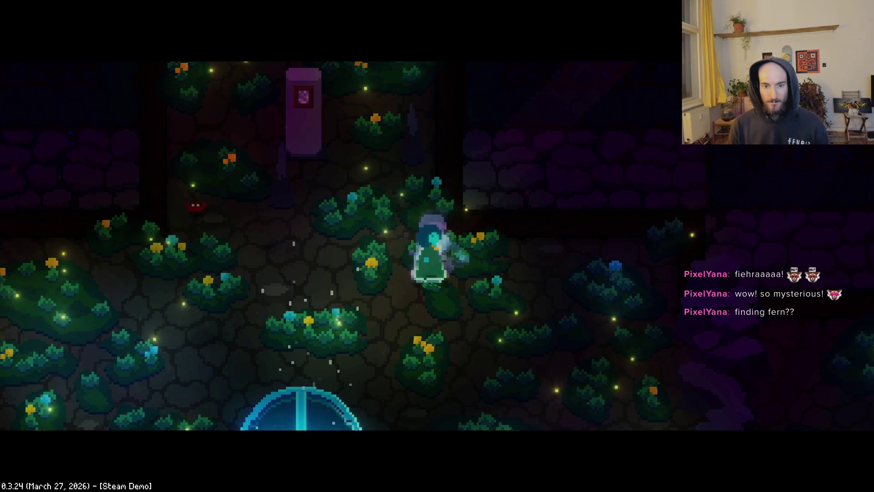
pyautogui.press('Up')
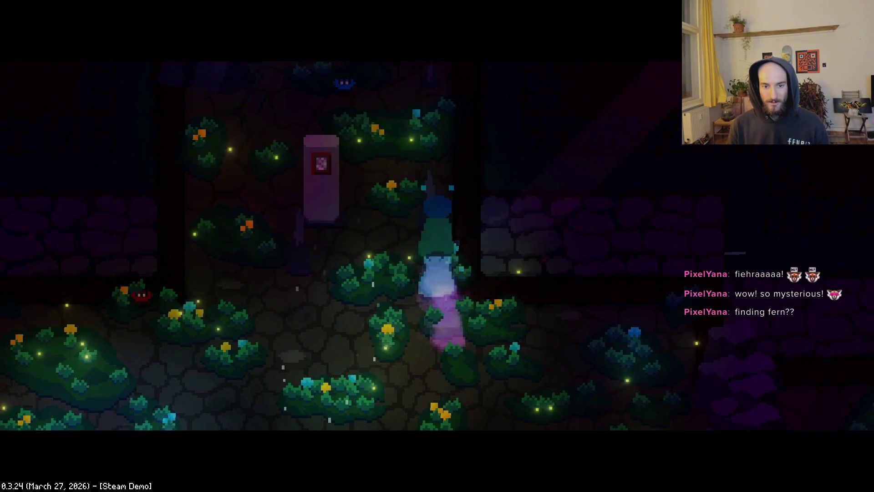
pyautogui.press('Left')
pyautogui.press('e')
pyautogui.press('e')
# Step: Follow the firefly-lit forest path up, right and down, then left to stand beside the sign
pyautogui.press('Up')
pyautogui.press('Up')
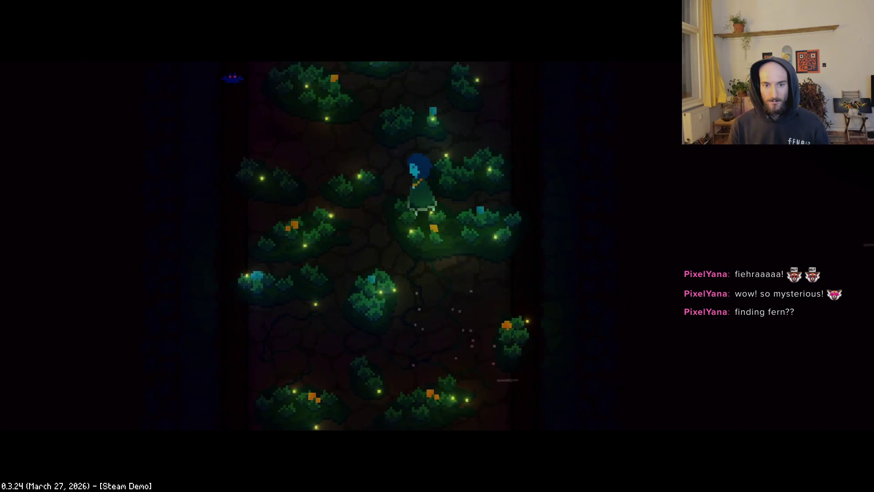
pyautogui.press('Up')
pyautogui.press('Left')
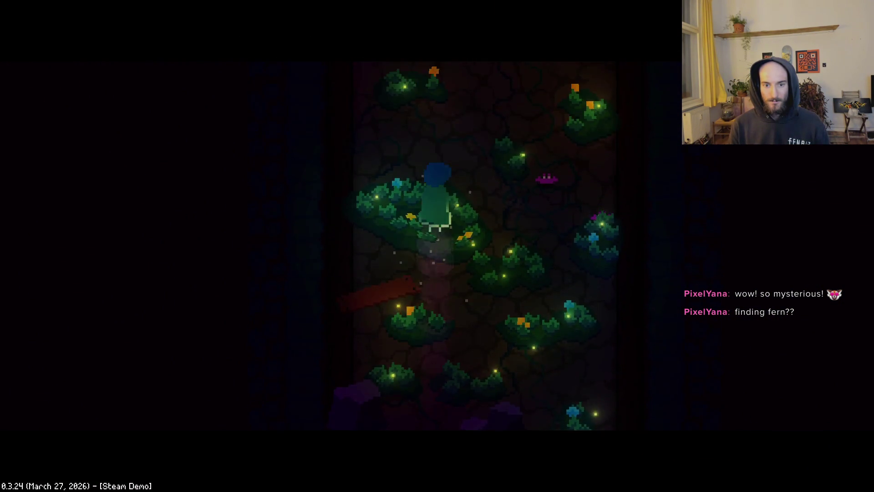
pyautogui.press('Right')
pyautogui.press('Down')
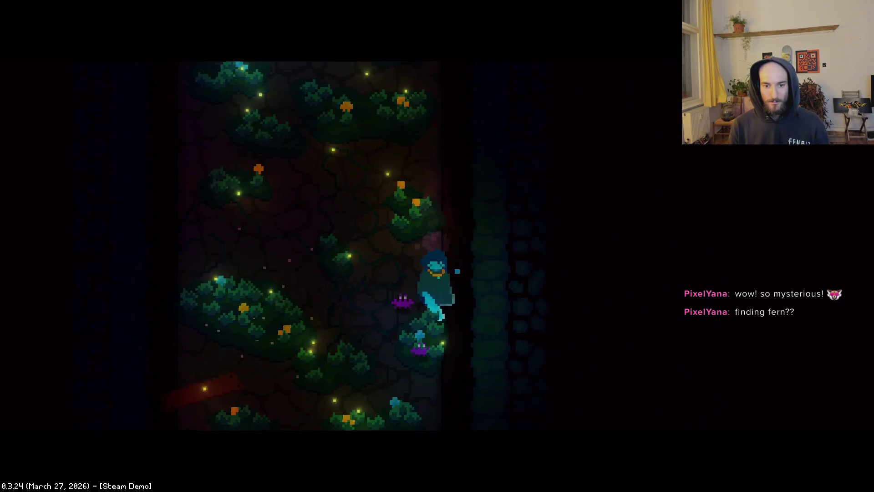
pyautogui.press('Down')
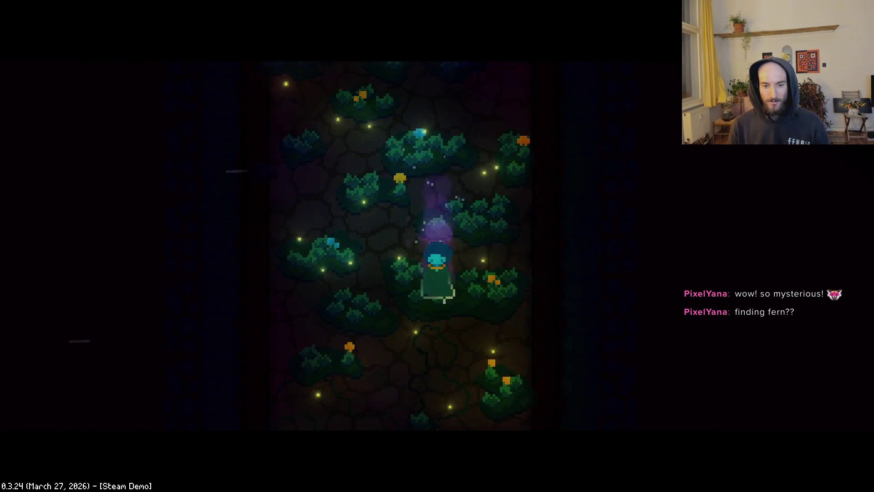
pyautogui.press('Down')
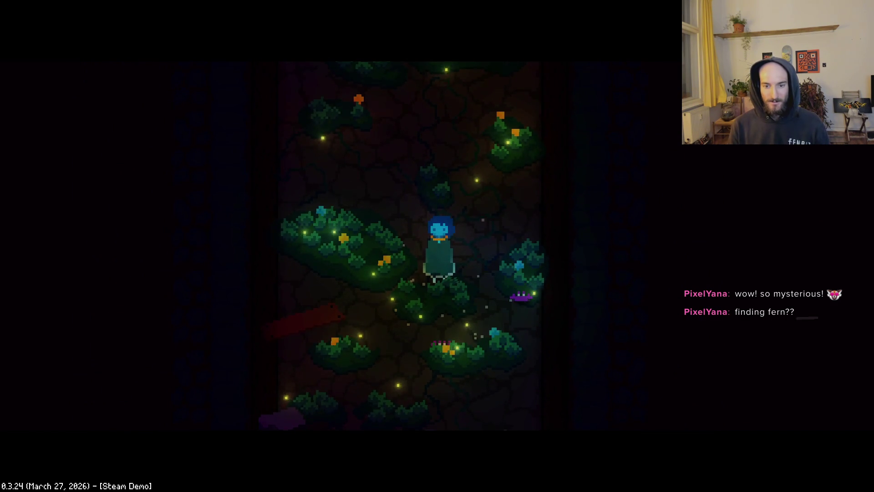
pyautogui.press('Up')
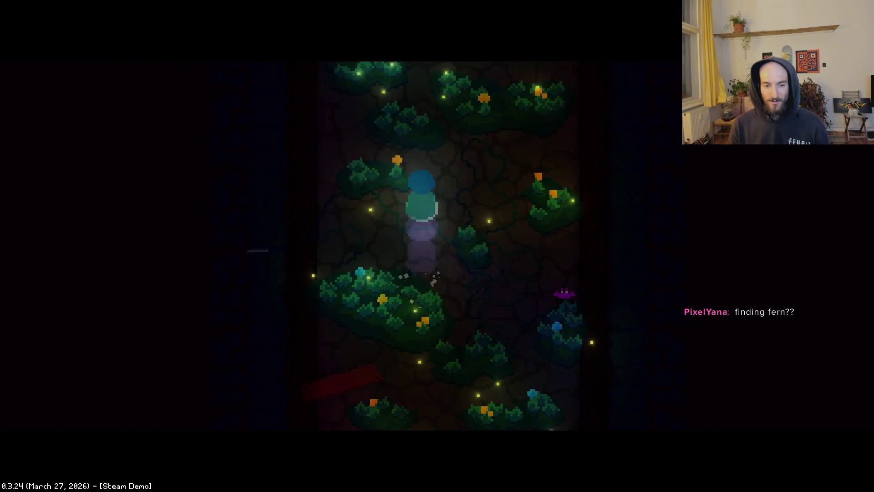
pyautogui.press('Up')
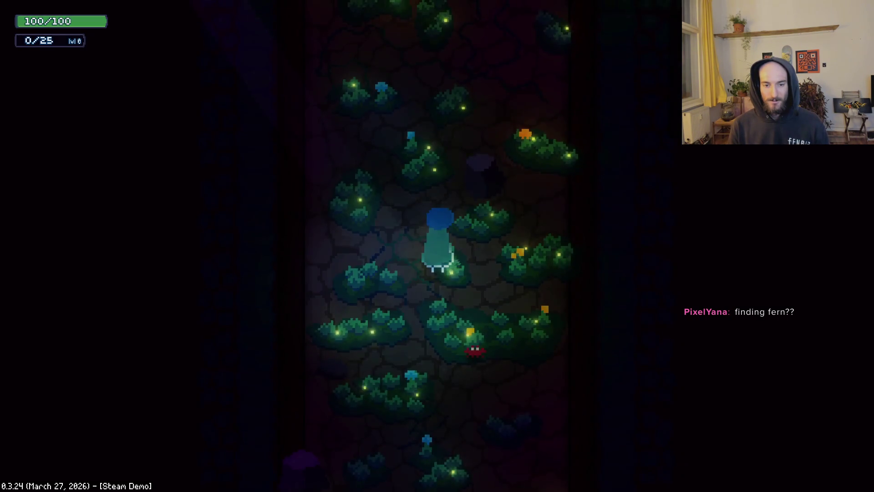
pyautogui.press('Left')
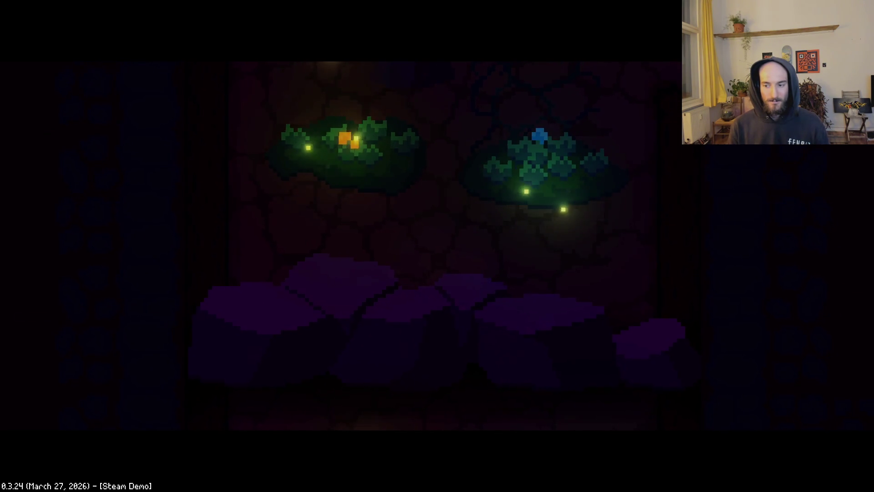
pyautogui.press('Up')
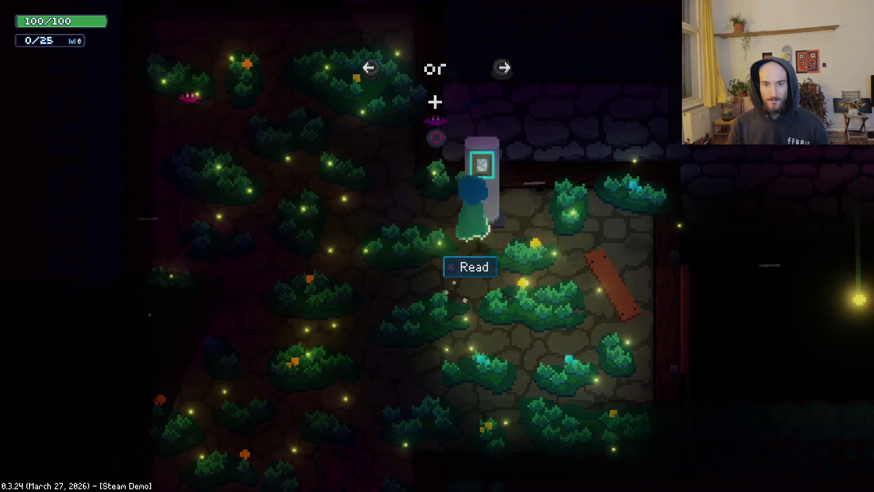
# Step: Read and close the 'In Case of Cave Collapse' sign, then walk left out of the lit room
pyautogui.press('e')
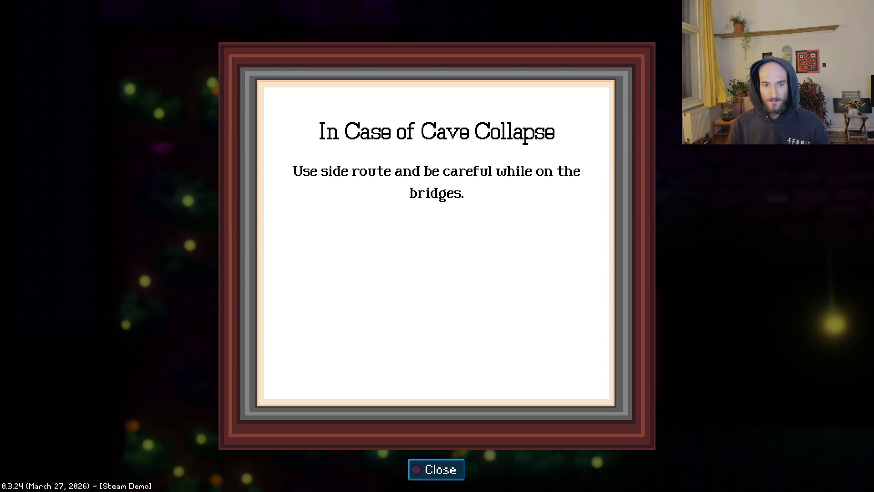
pyautogui.press('Escape')
pyautogui.press('Right')
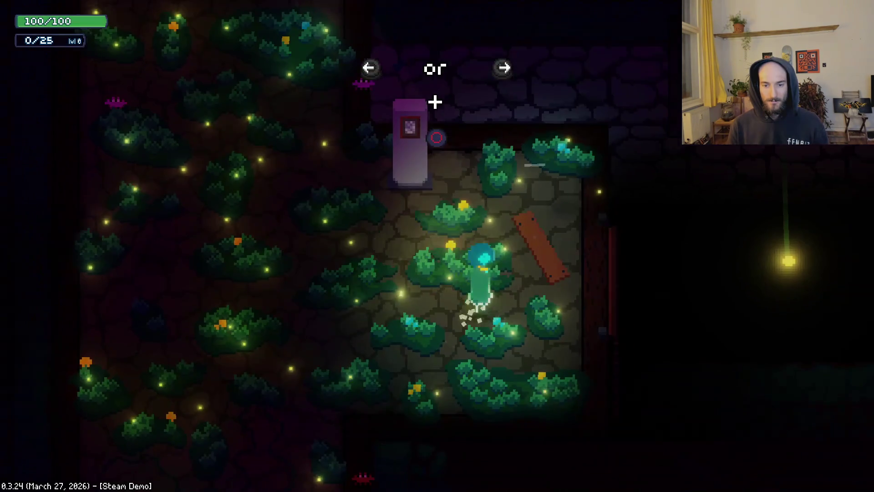
pyautogui.press('Left')
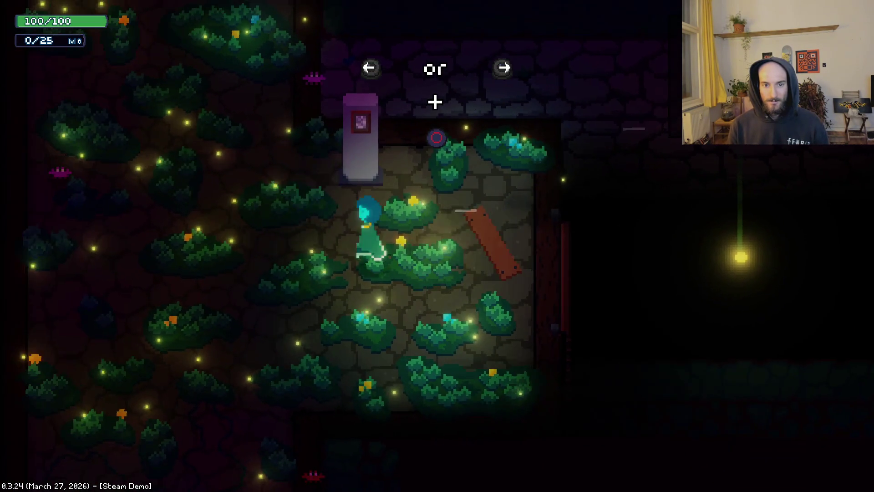
pyautogui.press('Right')
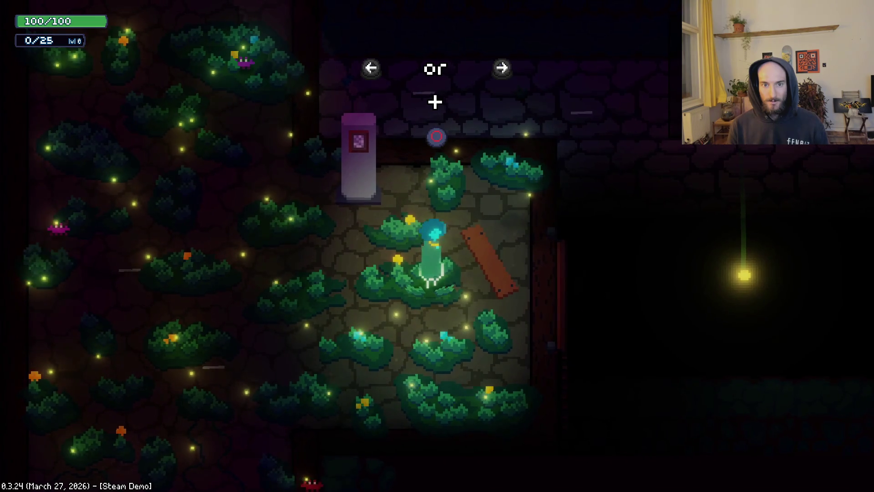
pyautogui.press('Left')
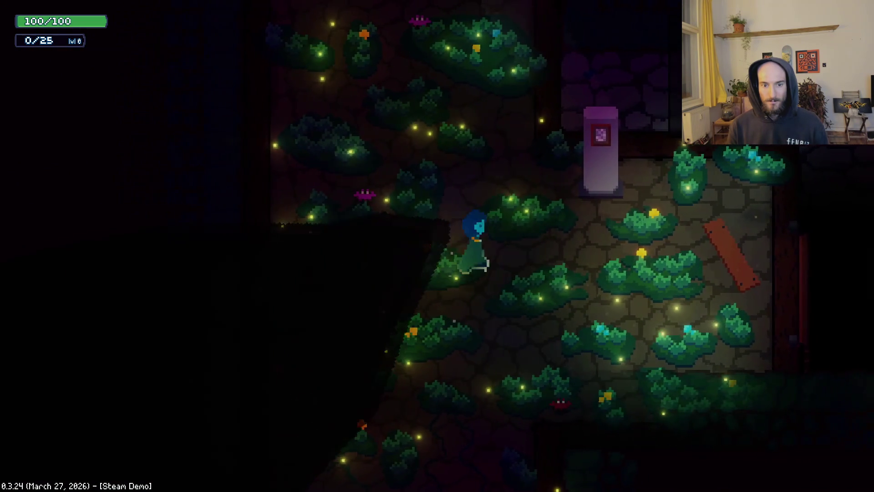
# Step: Move back and forth through the dark corridor between the lit rooms and the pillar room
pyautogui.press('Right')
pyautogui.press('Left')
pyautogui.press('Right')
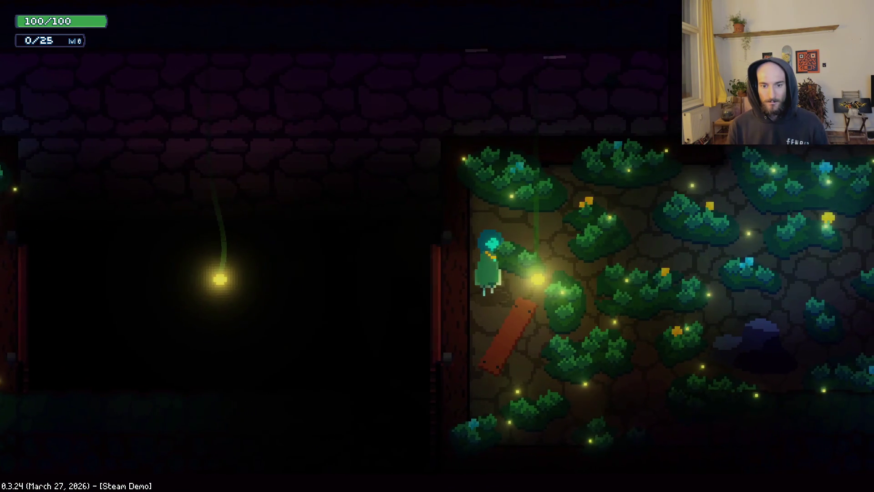
pyautogui.press('Left')
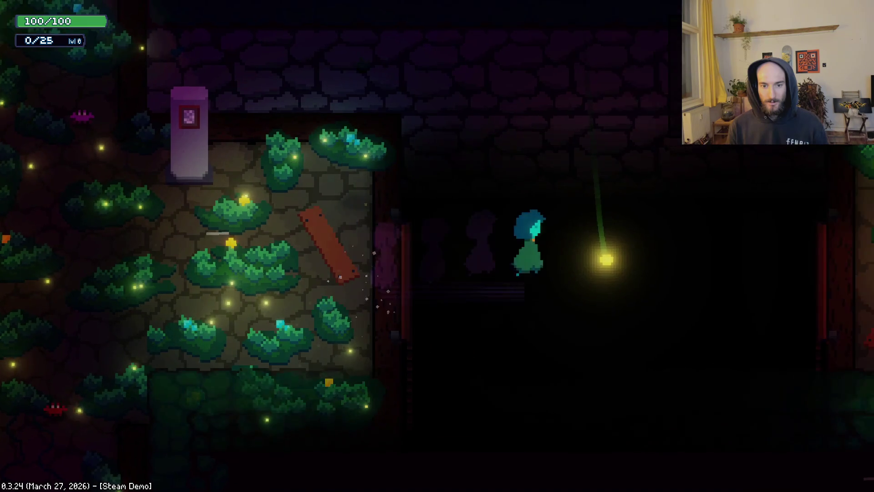
pyautogui.press('Right')
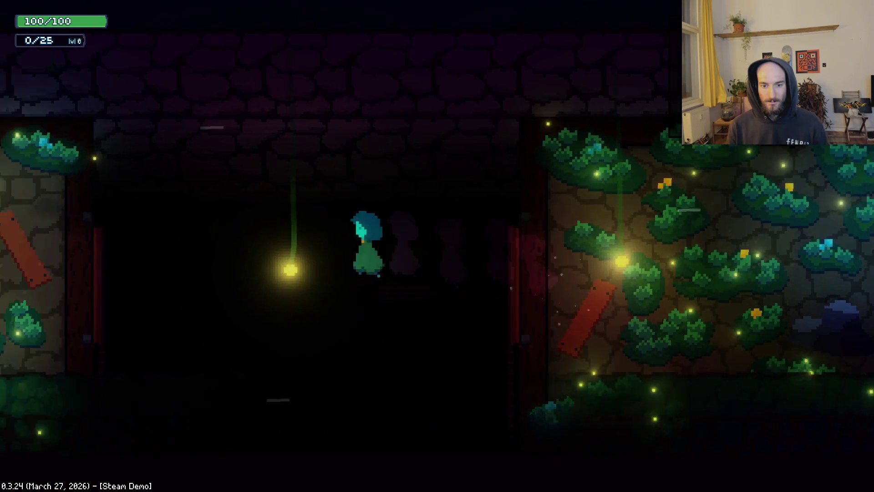
pyautogui.press('Left')
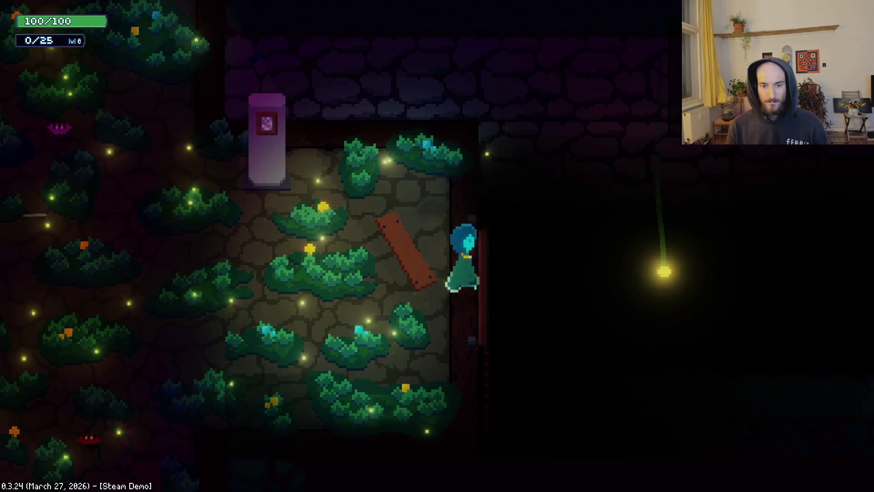
pyautogui.press('Right')
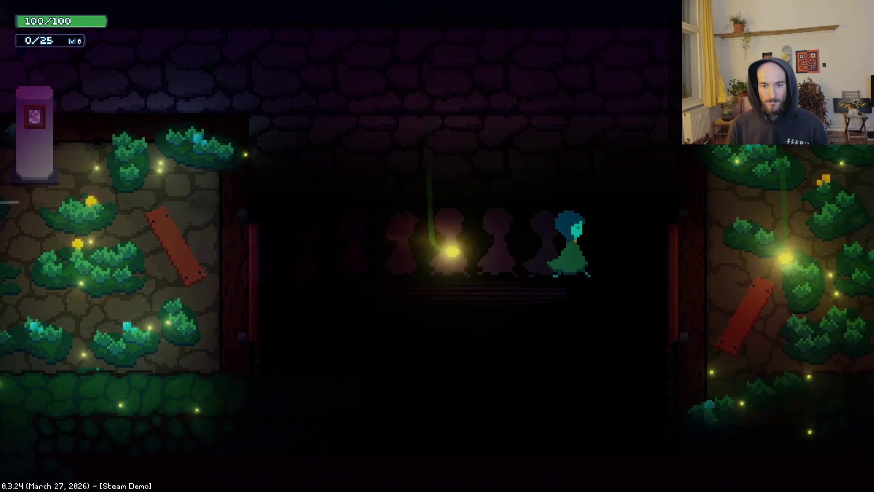
# Step: Enter the pink-and-red flower room, reach its top doorway and return, then pause the game
pyautogui.press('Up')
pyautogui.press('Up')
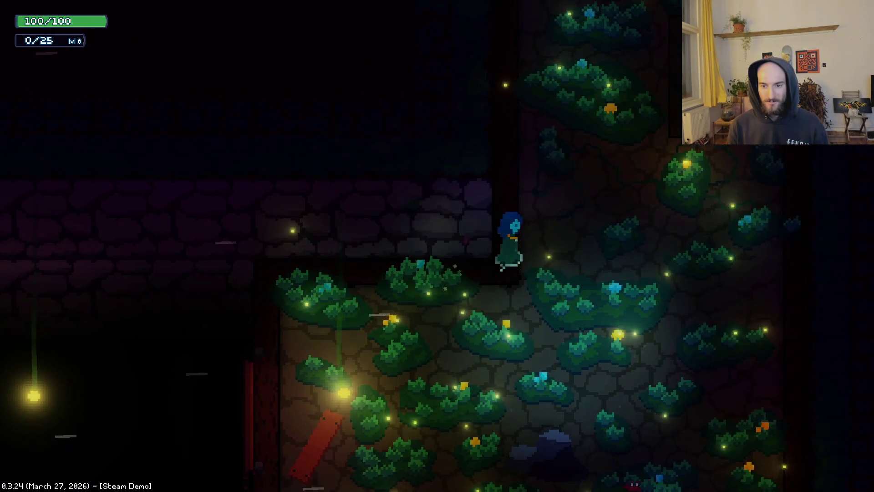
pyautogui.press('Left')
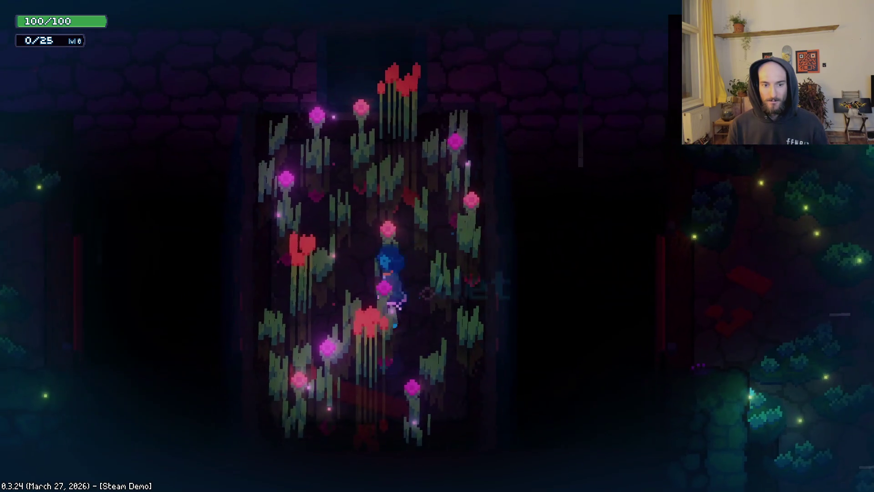
pyautogui.press('Up')
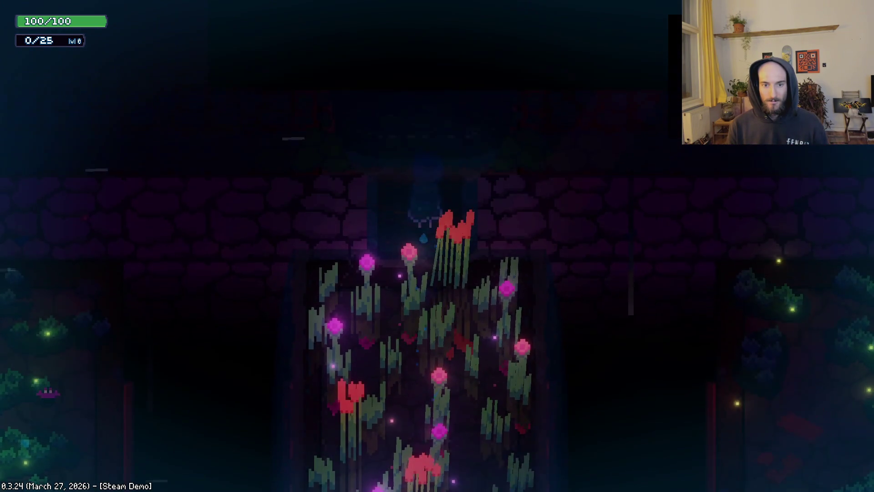
pyautogui.press('Down')
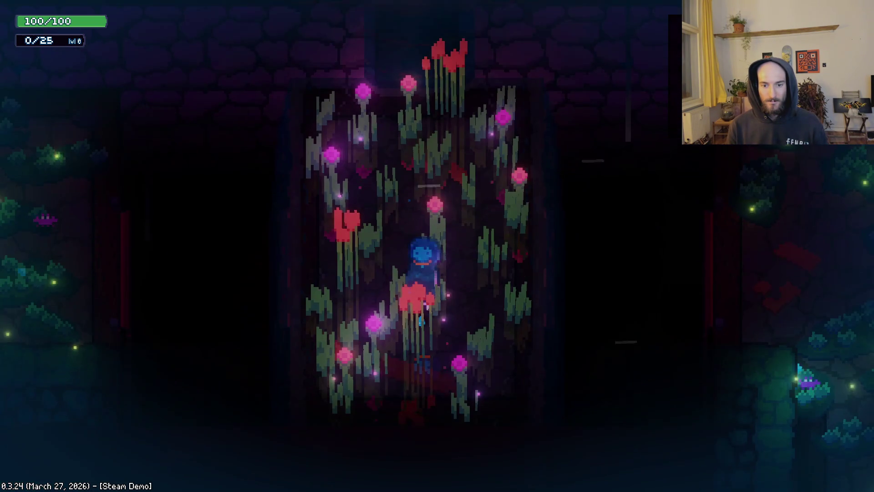
pyautogui.press('Left')
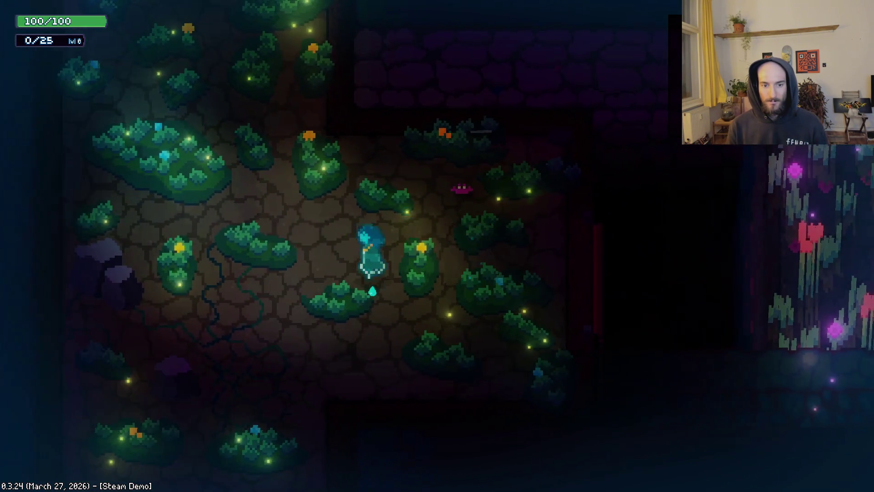
pyautogui.press('Escape')
# Step: Adjust Music Volume under Options > Audio, save and apply the changes, and resume play
pyautogui.press('Down')
pyautogui.press('Return')
pyautogui.press('Down')
pyautogui.press('Down')
pyautogui.press('Down')
pyautogui.press('Return')
pyautogui.press('Down')
pyautogui.press('Down')
pyautogui.press('Escape')
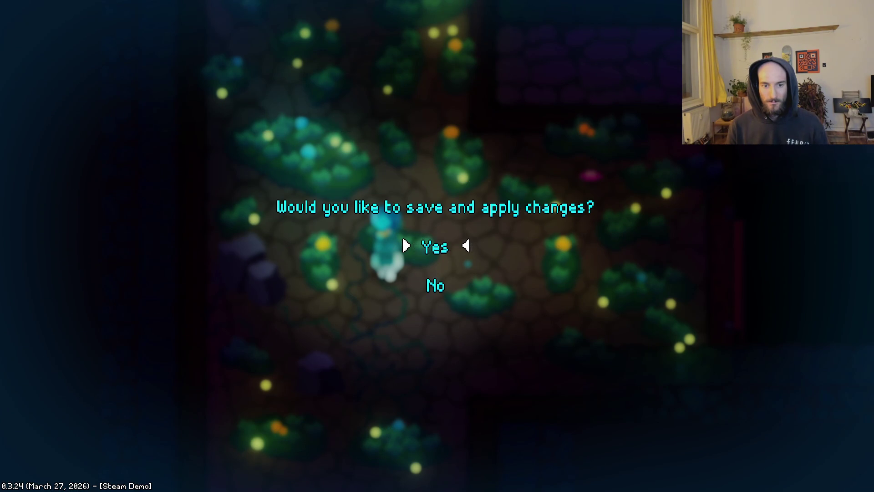
pyautogui.press('Return')
pyautogui.press('Down')
pyautogui.press('Down')
pyautogui.press('Escape')
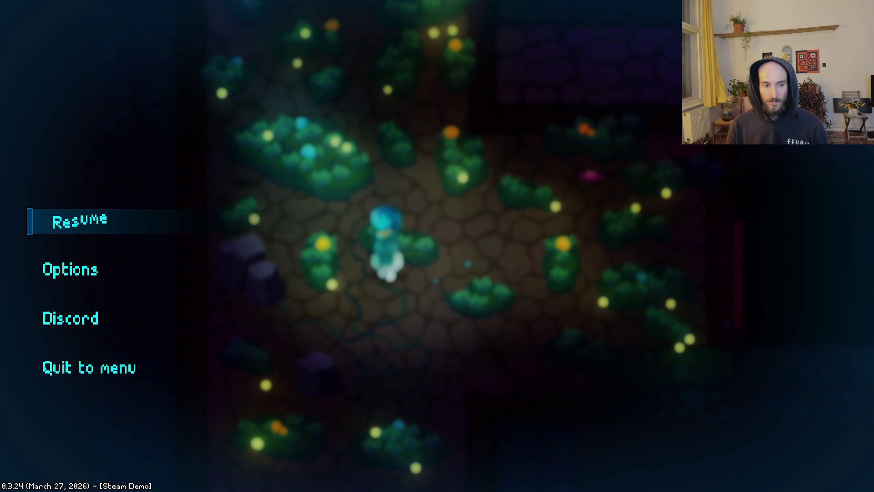
pyautogui.press('Escape')
# Step: Walk Bluebie north up the cave corridor
pyautogui.press('s')
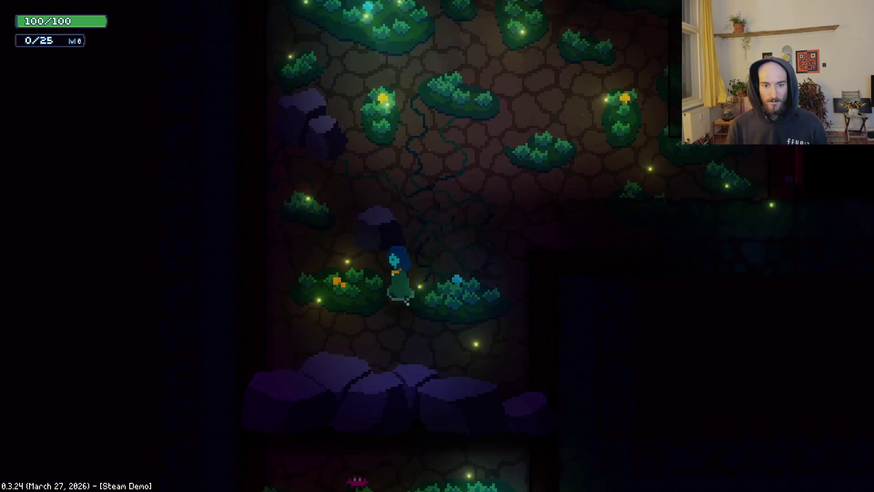
pyautogui.press('w')
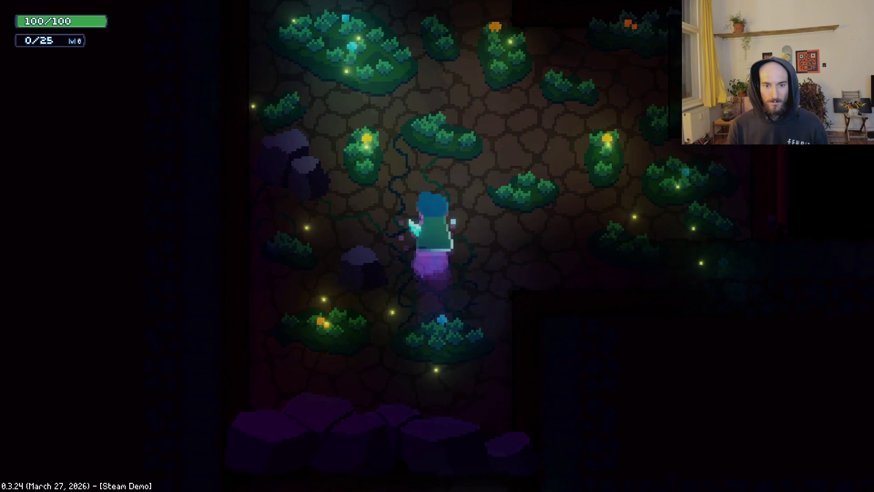
pyautogui.press('w')
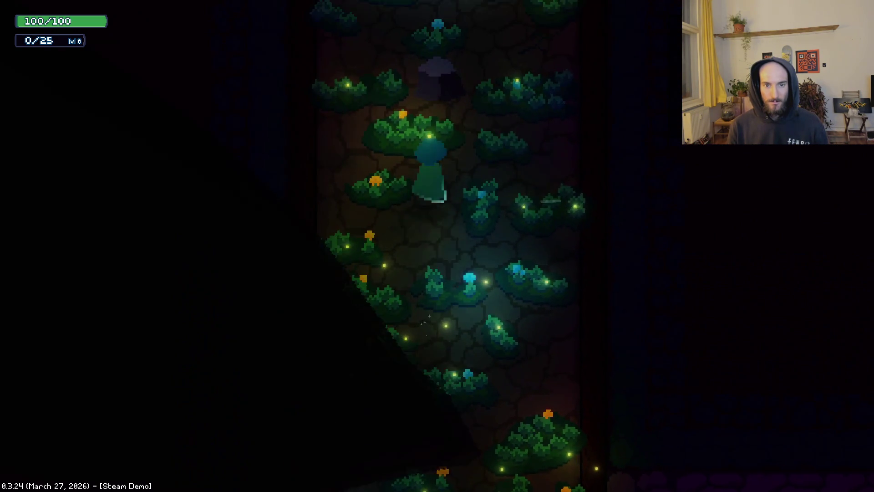
pyautogui.press('w')
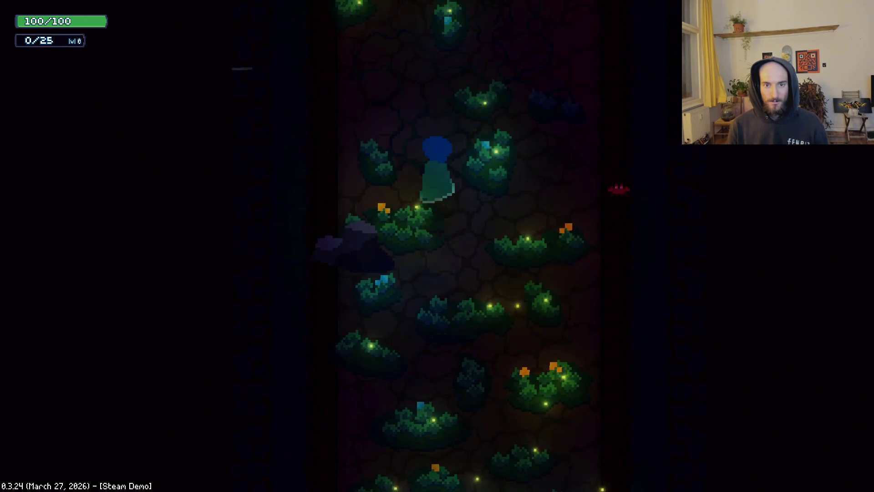
# Step: Walk north and north-west up the firefly-lit corridor, past the purple creature, to the red-headed NPC
pyautogui.press('w')
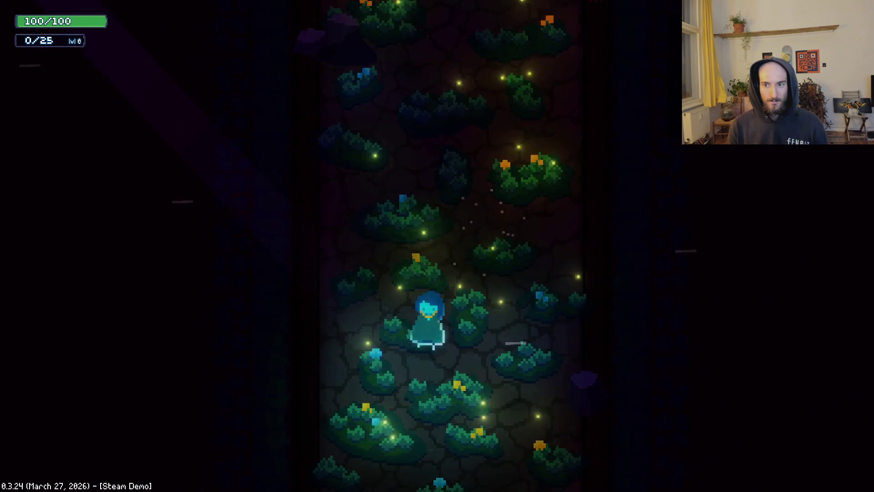
pyautogui.press('w')
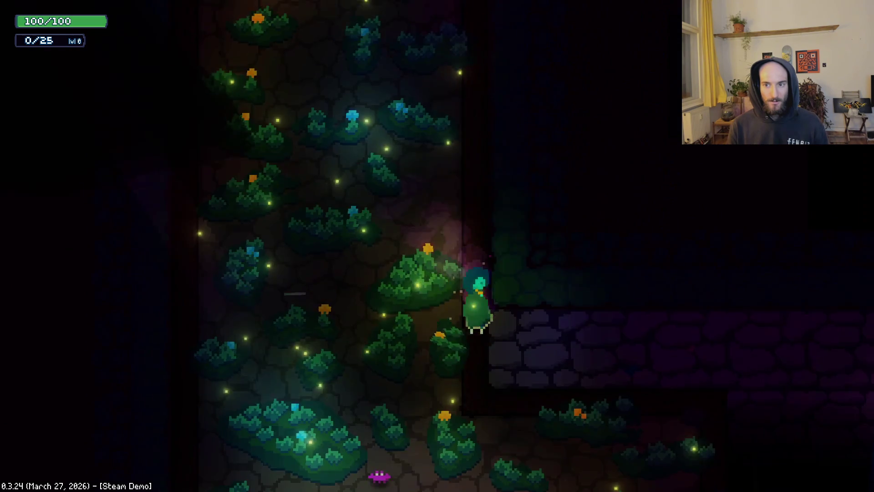
pyautogui.press('w')
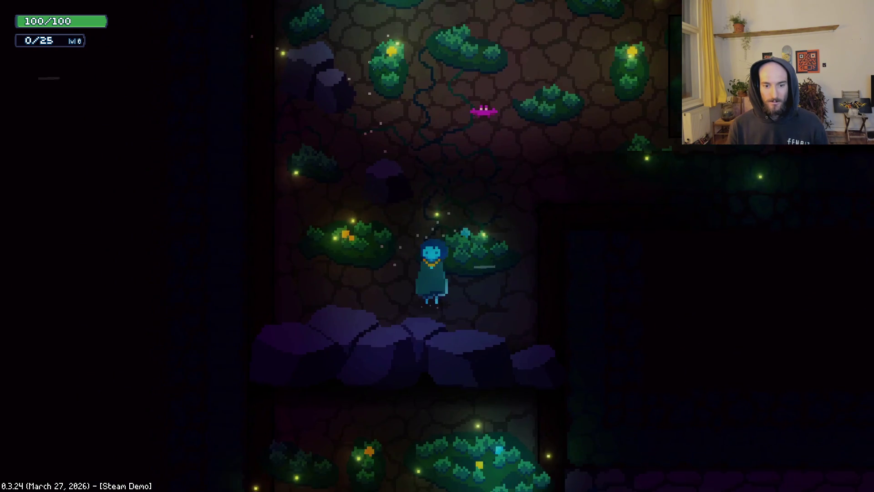
pyautogui.press('w')
pyautogui.press('a')
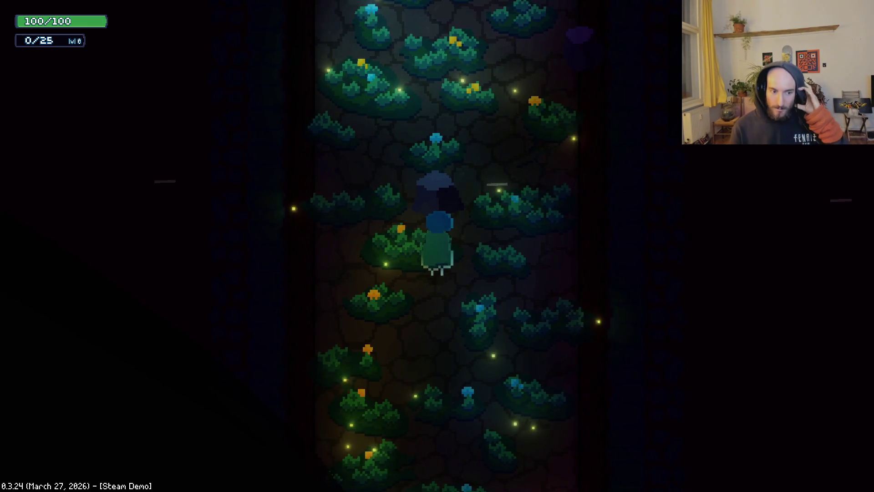
pyautogui.press('w')
pyautogui.press('a')
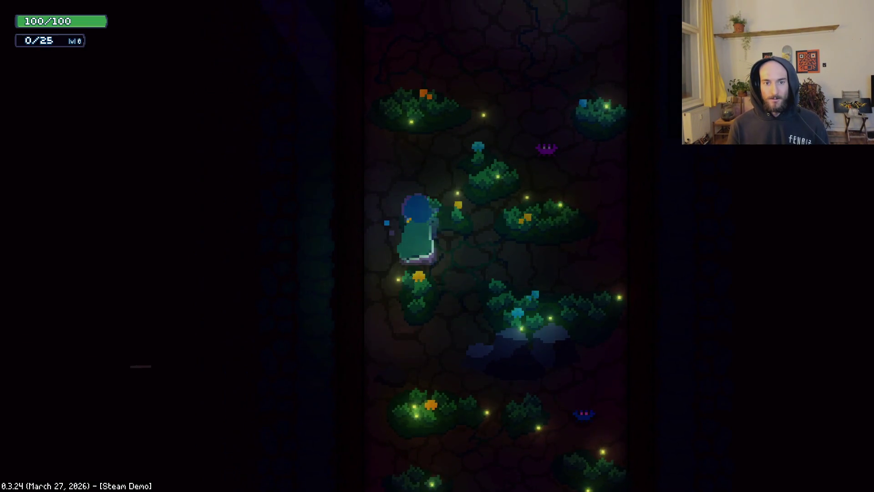
pyautogui.press('w')
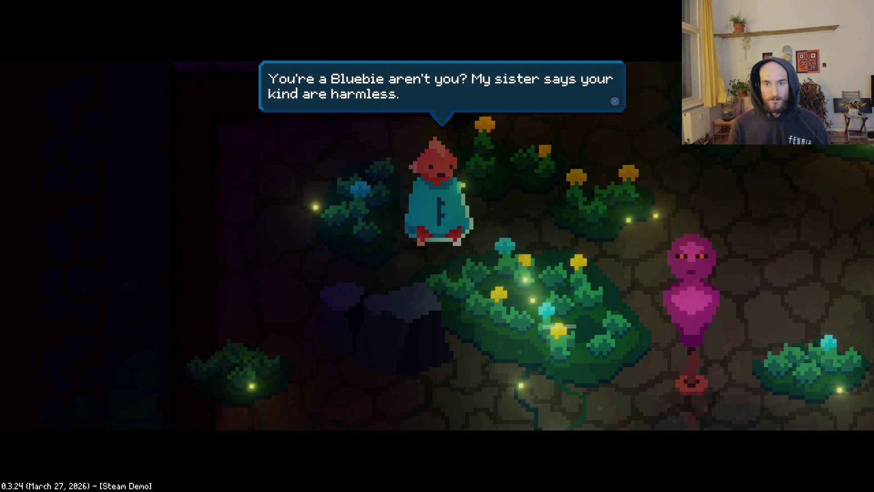
# Step: Advance through the red-headed character's lines asking Bluebie to give the dummy a few good hits
pyautogui.press('space')
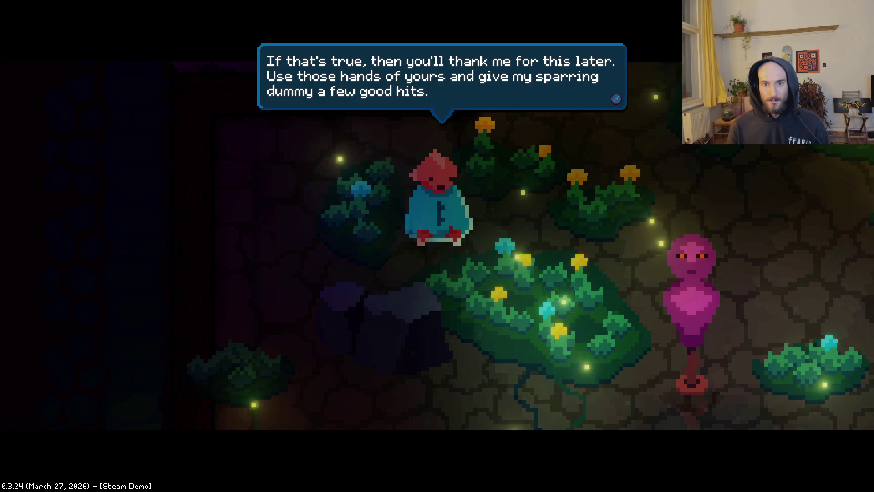
pyautogui.press('space')
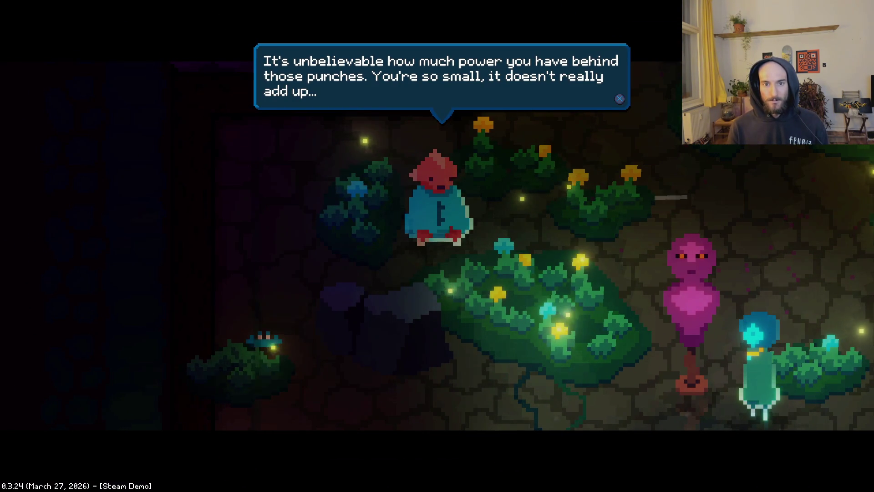
pyautogui.press('space')
pyautogui.press('space')
pyautogui.press('space')
pyautogui.press('space')
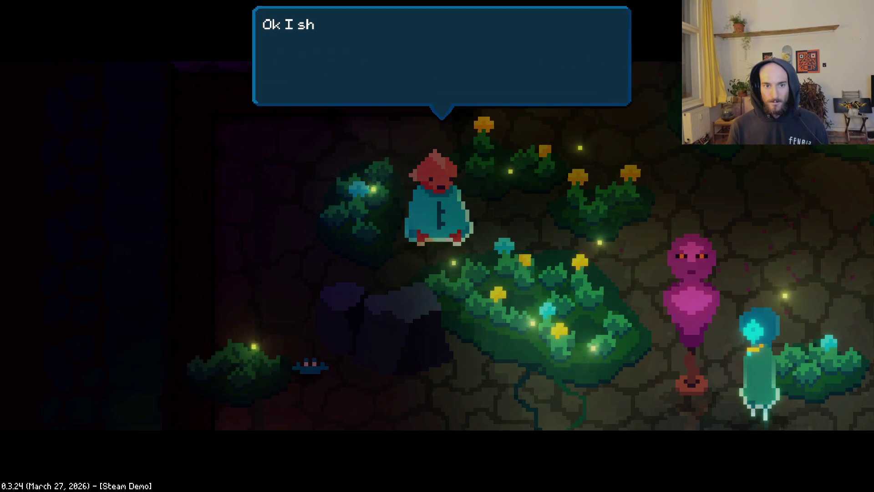
pyautogui.press('space')
pyautogui.press('space')
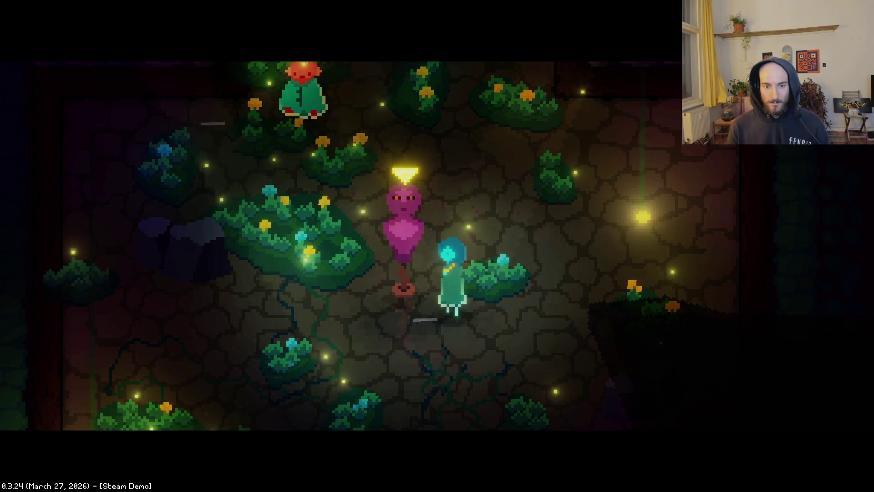
# Step: Strike the pink sparring dummy and circle around it to its upper-right side
pyautogui.press('e')
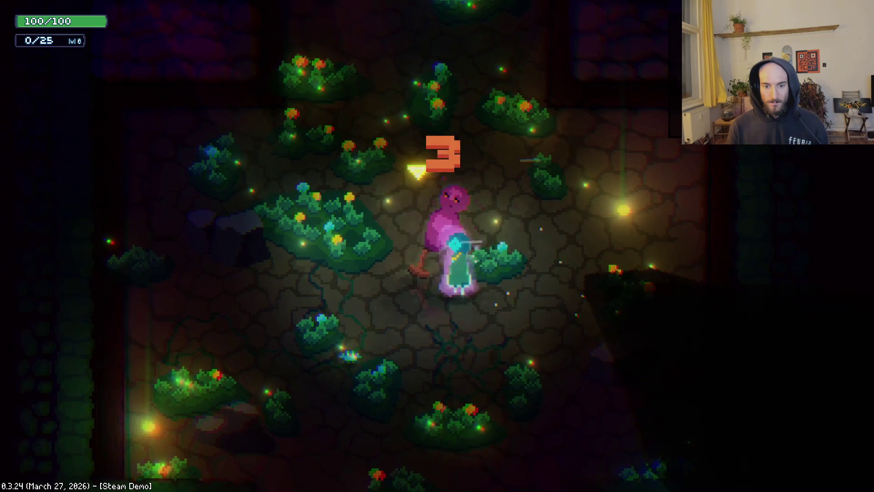
pyautogui.press('a')
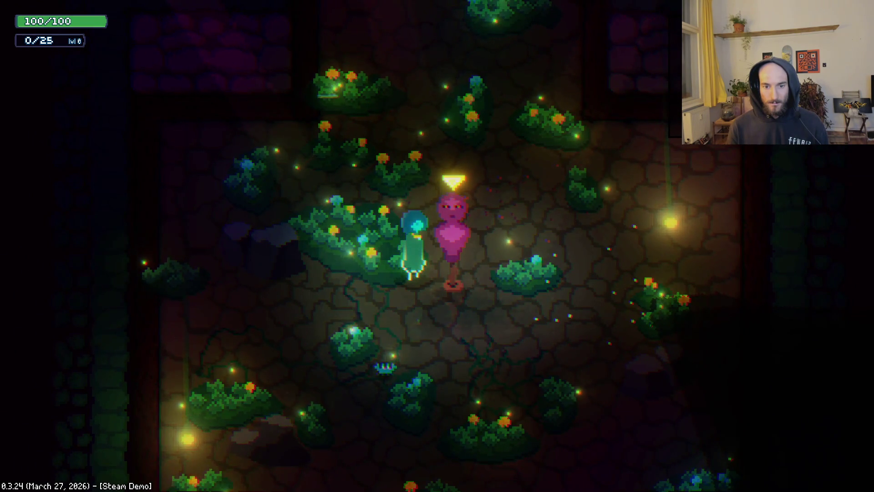
pyautogui.press('e')
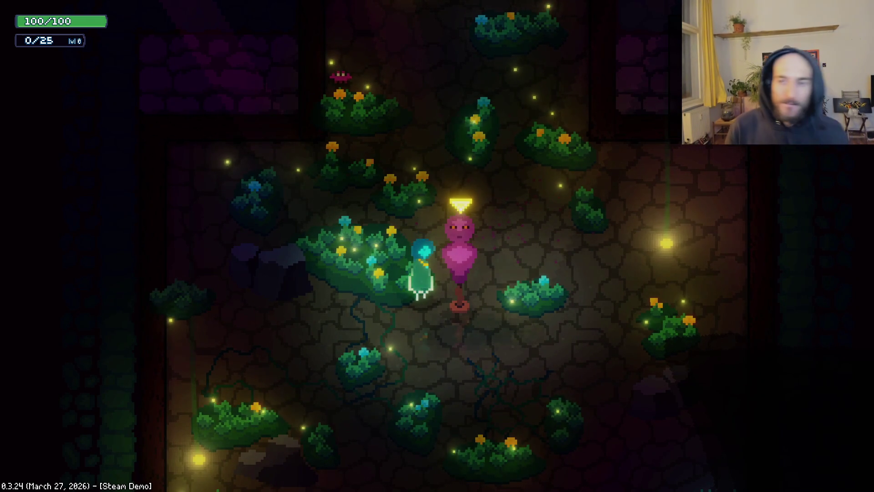
pyautogui.press('w')
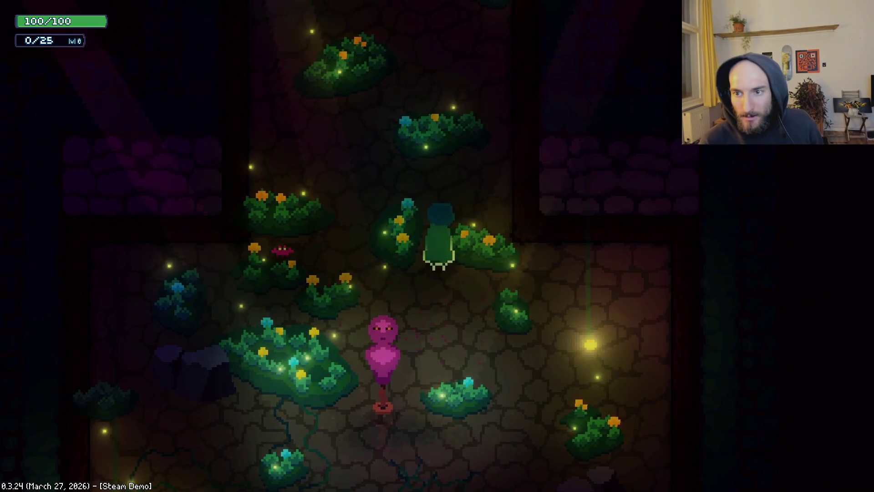
pyautogui.press('s')
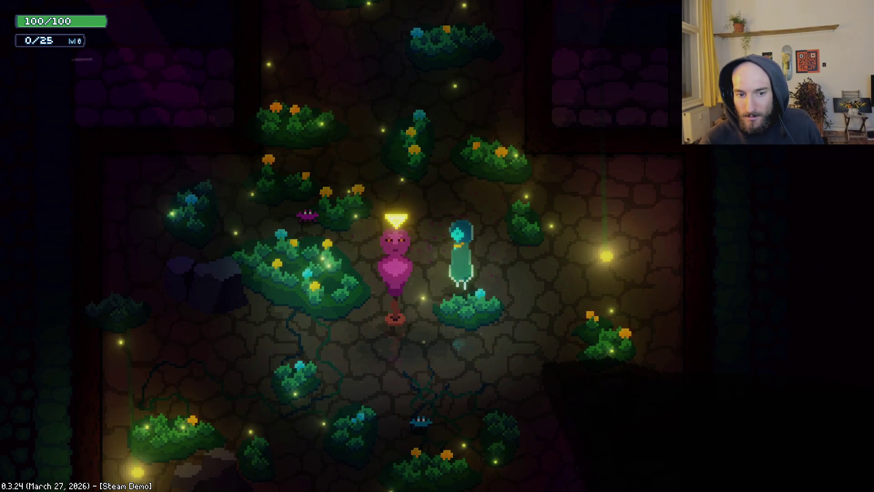
pyautogui.press('a')
pyautogui.press('w')
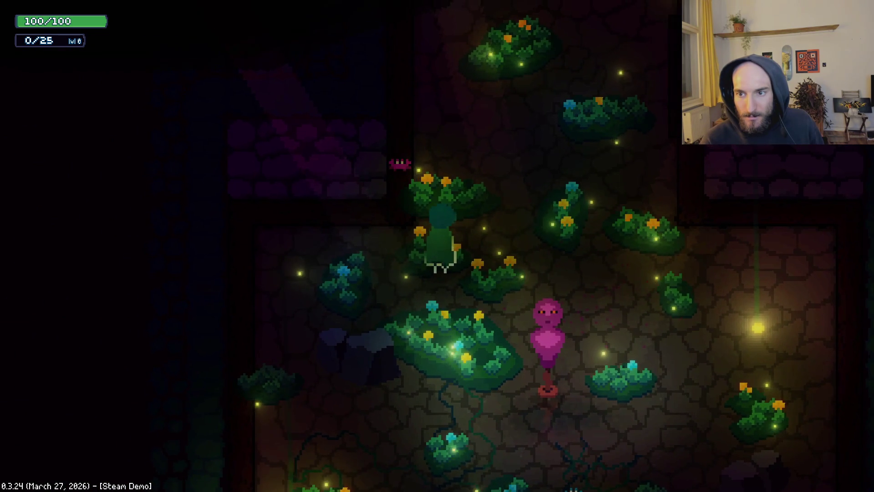
pyautogui.press('d')
pyautogui.press('s')
pyautogui.press('space')
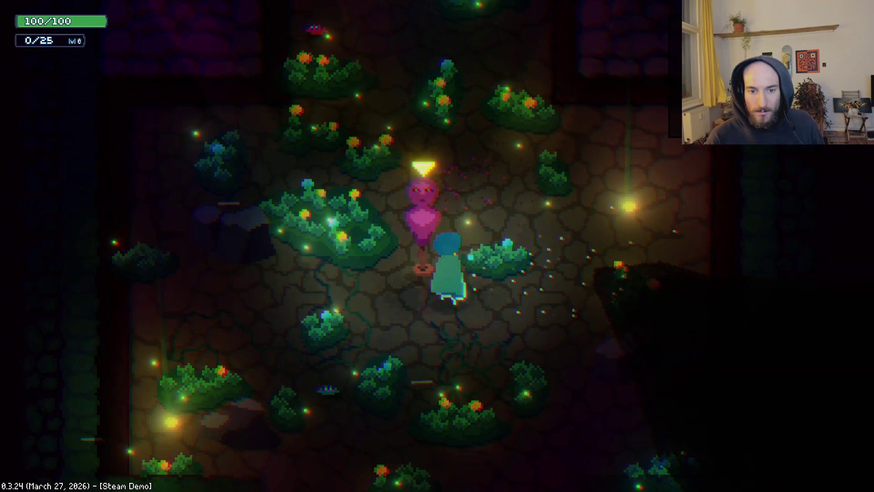
# Step: Keep attacking the dummy repeatedly, landing 6- and 3-damage hits
pyautogui.press('space')
pyautogui.press('space')
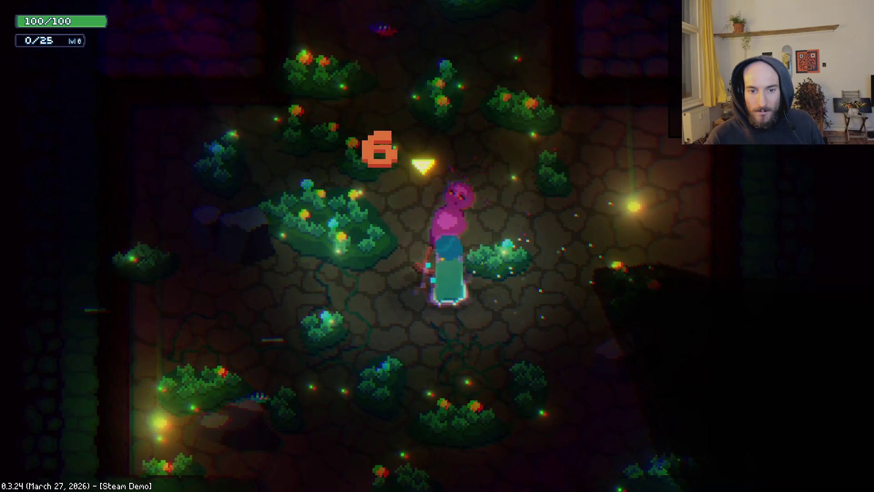
pyautogui.press('space')
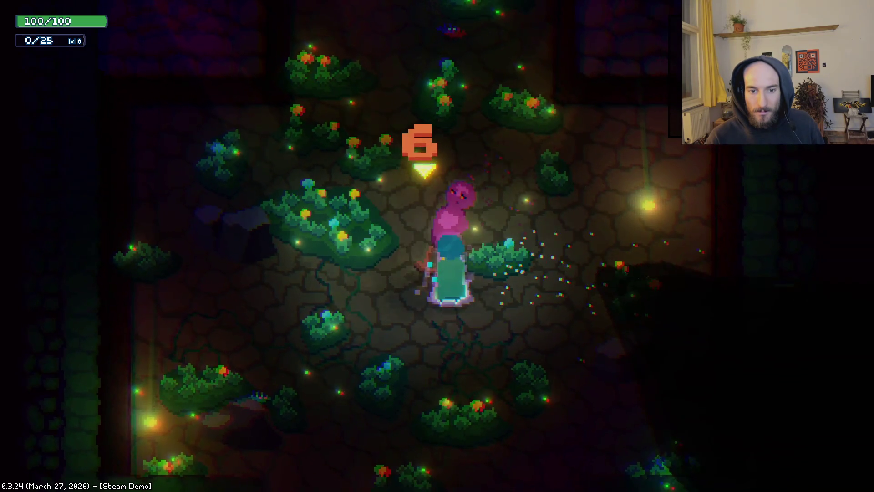
pyautogui.press('space')
pyautogui.press('a')
pyautogui.press('space')
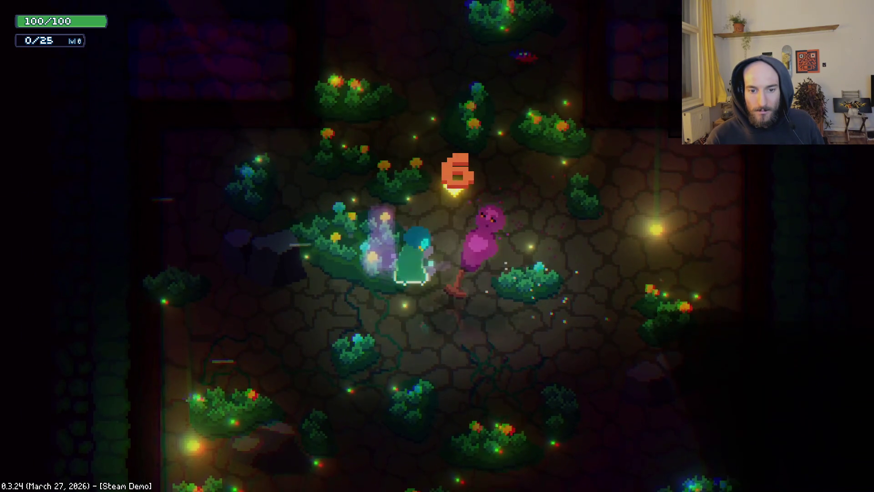
pyautogui.press('space')
pyautogui.press('space')
pyautogui.press('space')
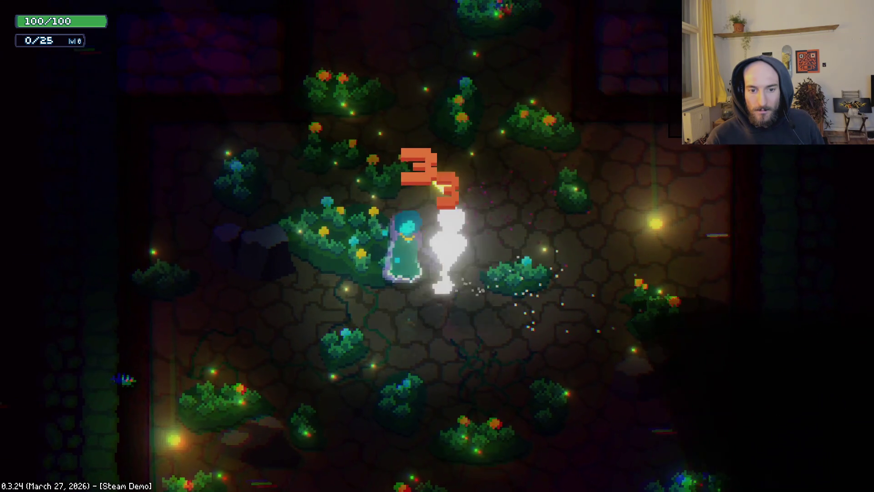
pyautogui.press('space')
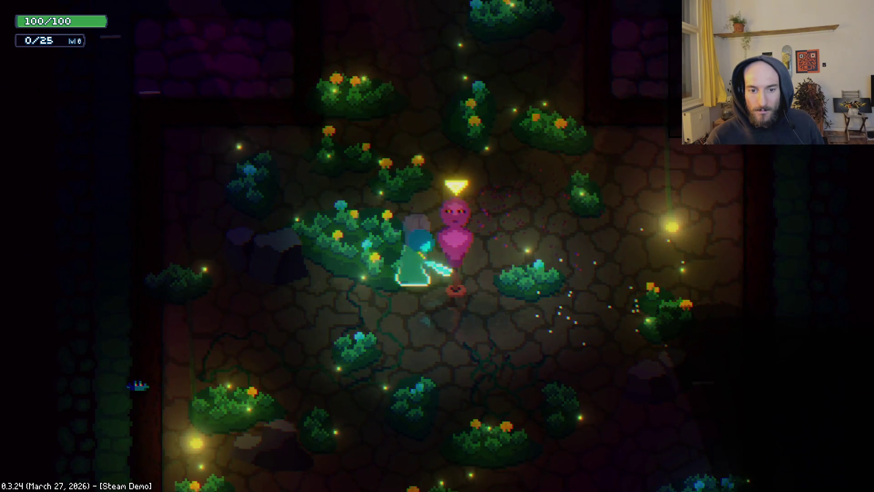
pyautogui.press('space')
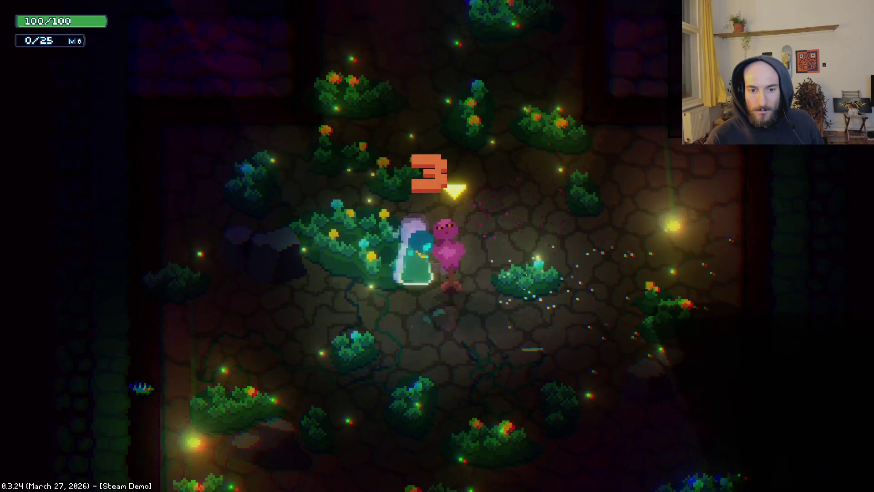
pyautogui.press('space')
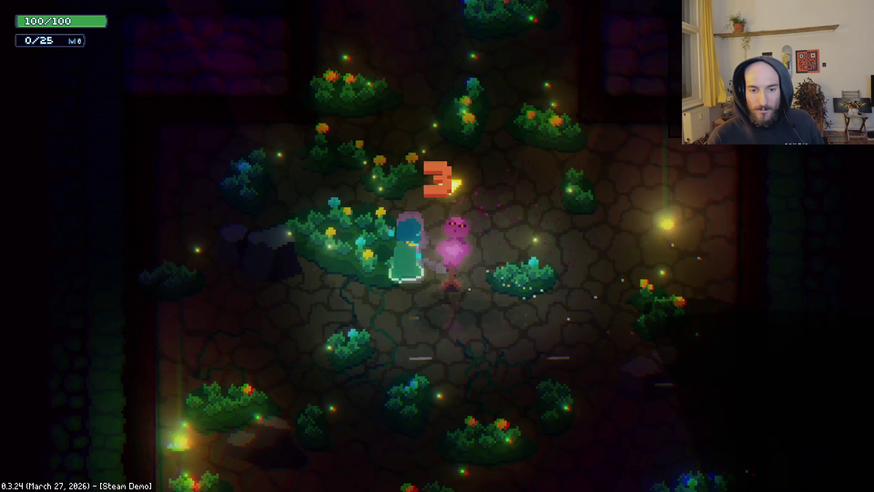
pyautogui.press('space')
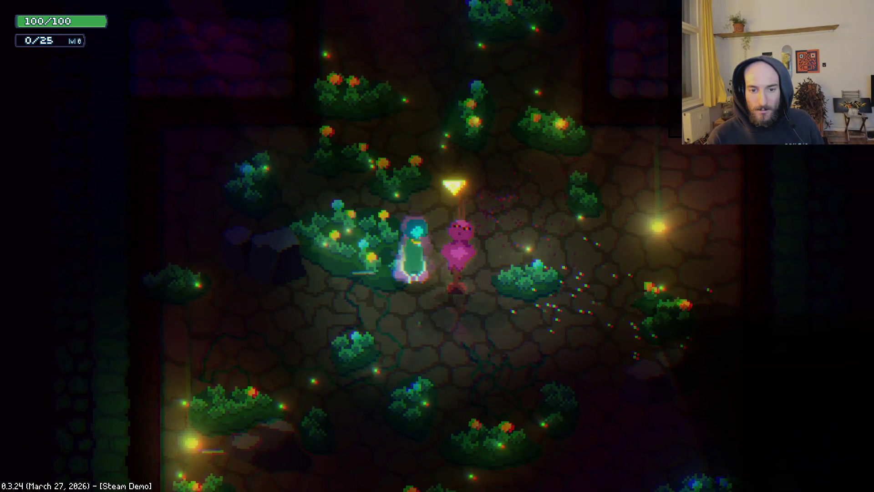
# Step: Leave the dummy and walk north onto the glowing blue portal and up to the barred door
pyautogui.press('w')
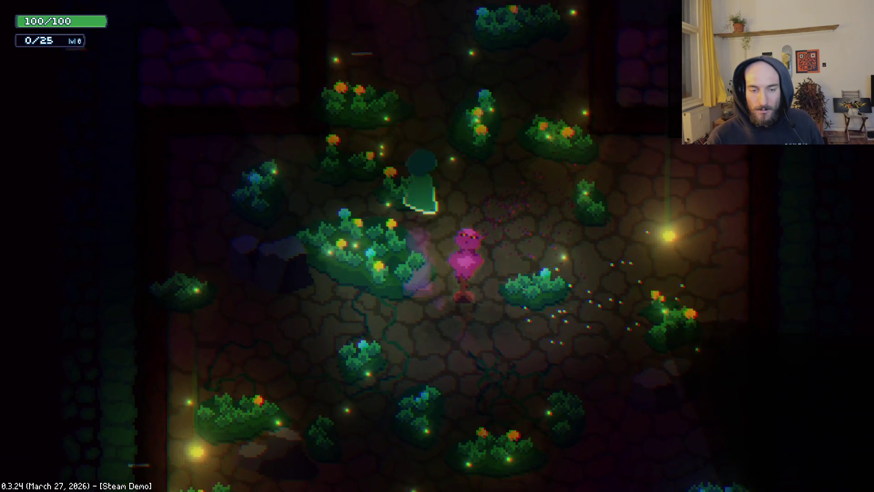
pyautogui.press('w')
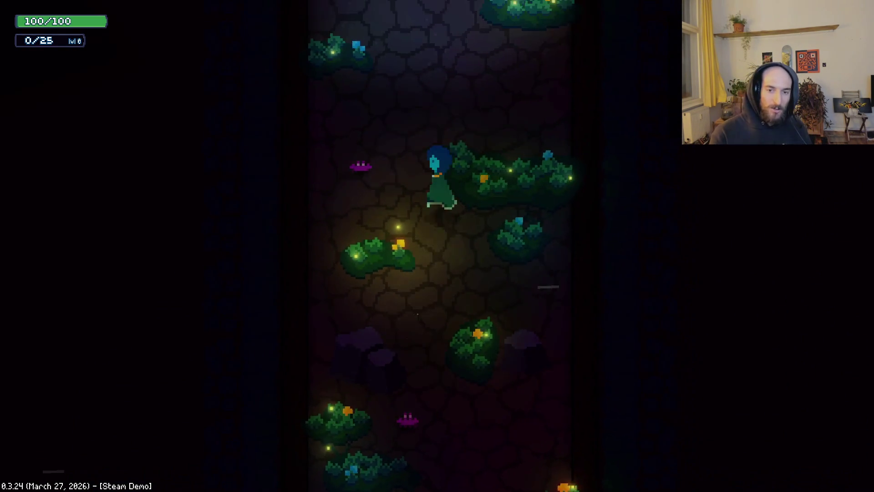
pyautogui.press('w')
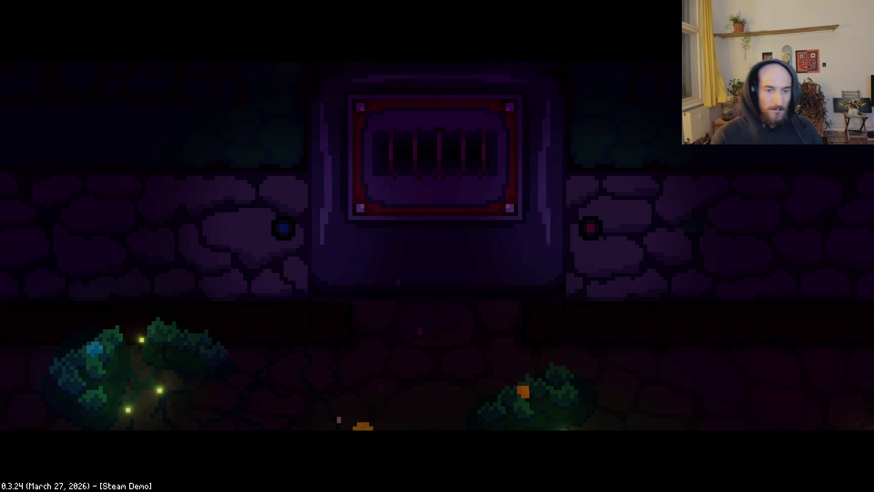
pyautogui.press('w')
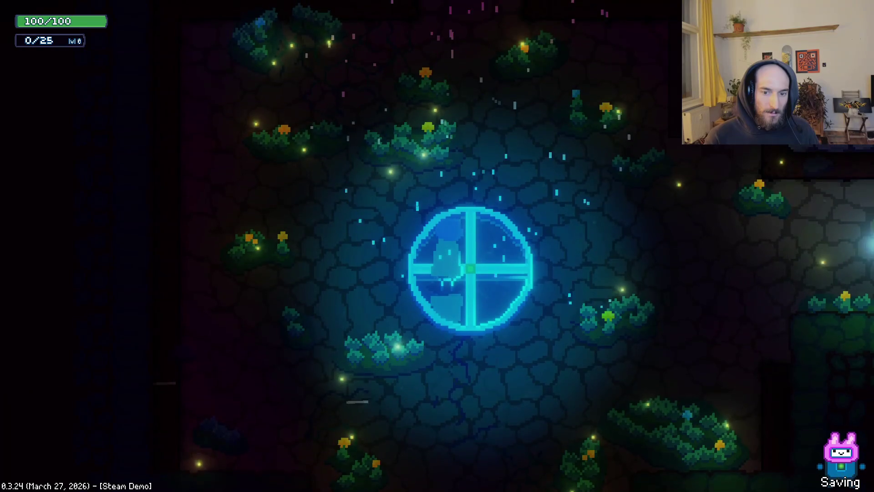
pyautogui.press('w')
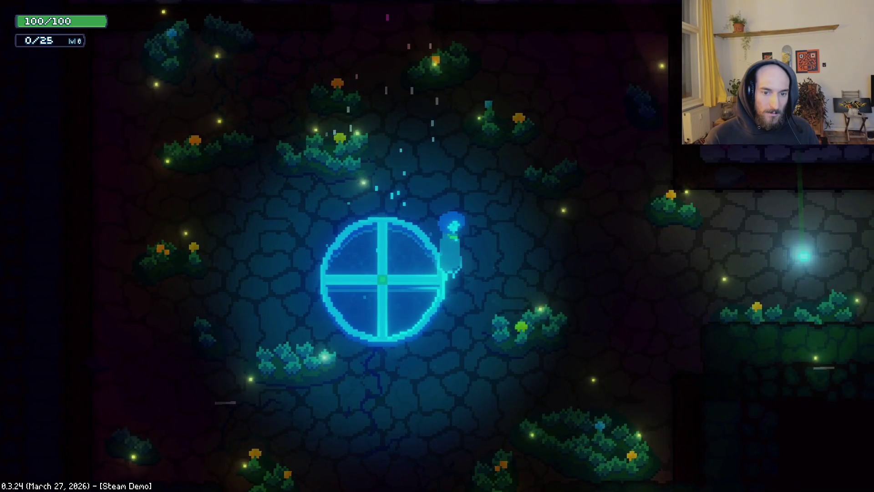
# Step: Walk back beside the portal and east along the firefly-lit corridor
pyautogui.press('d')
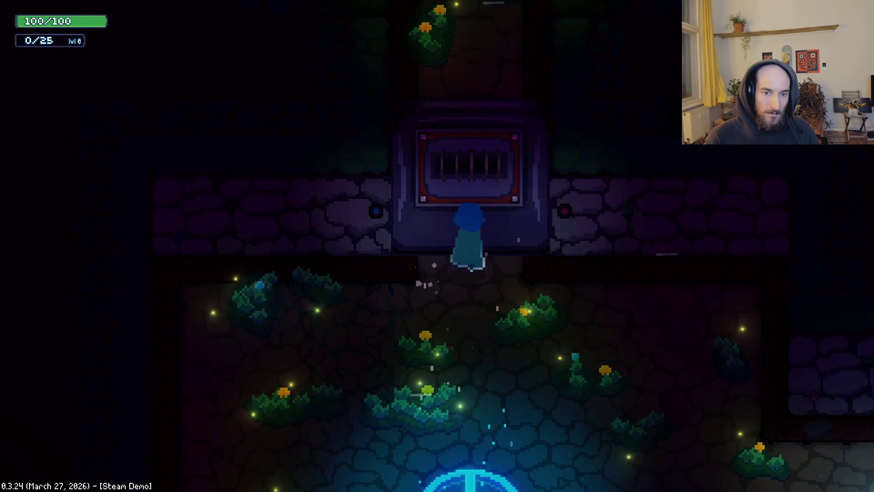
pyautogui.press('s')
pyautogui.press('d')
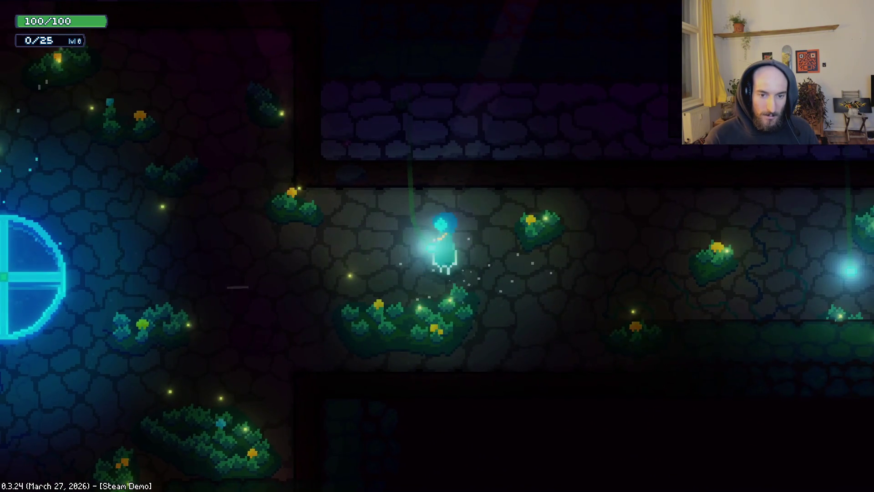
pyautogui.press('d')
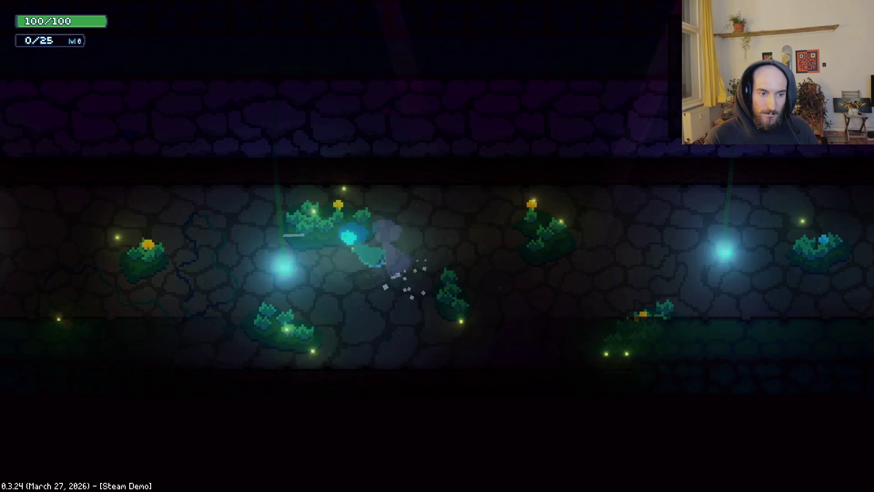
pyautogui.press('a')
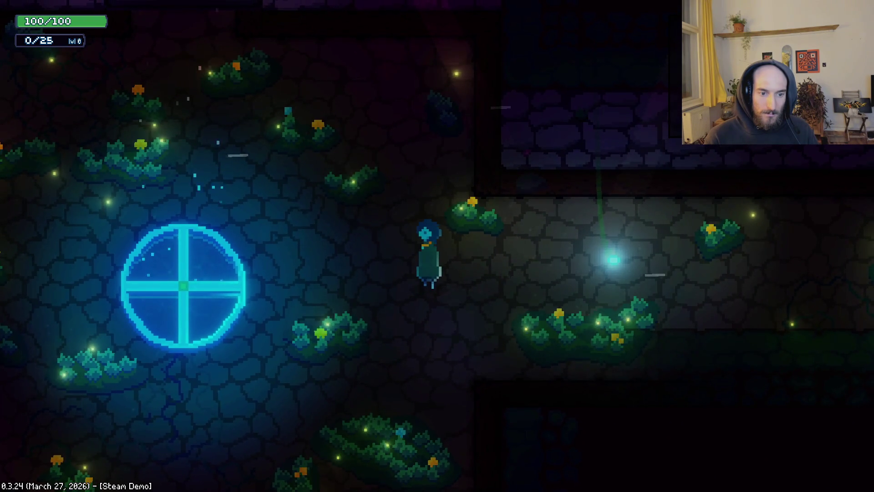
pyautogui.press('d')
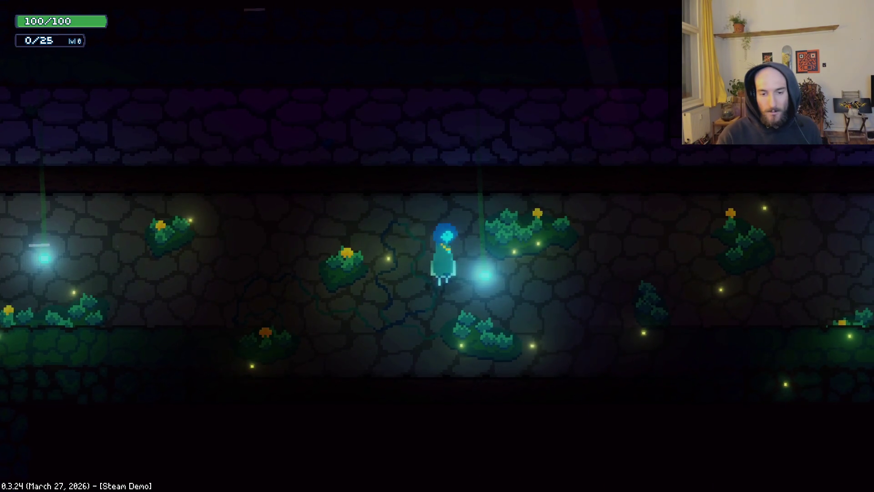
# Step: Walk east along the long firefly-lit corridor toward the upper passage until the screen fades
pyautogui.press('a')
pyautogui.press('d')
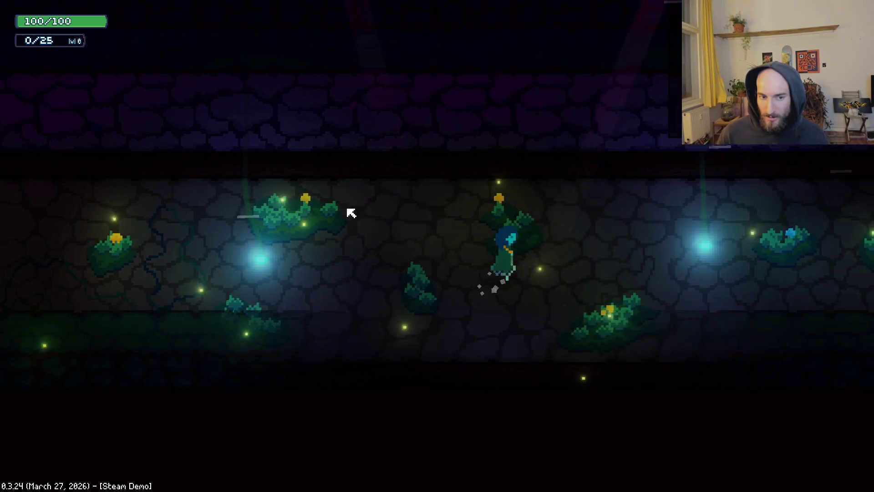
pyautogui.press('d')
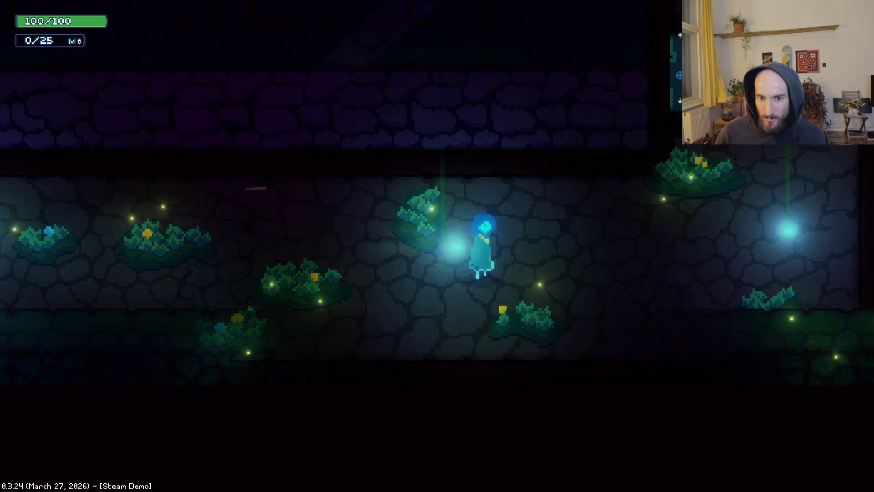
pyautogui.press('d')
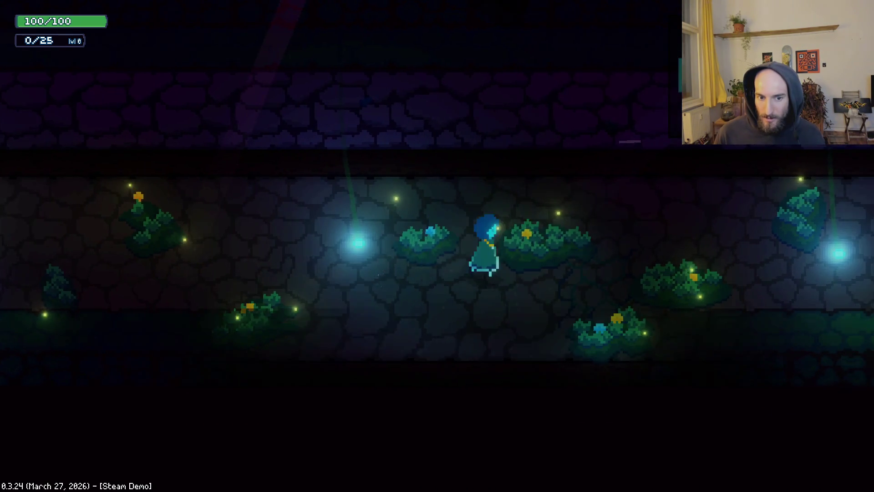
pyautogui.press('d')
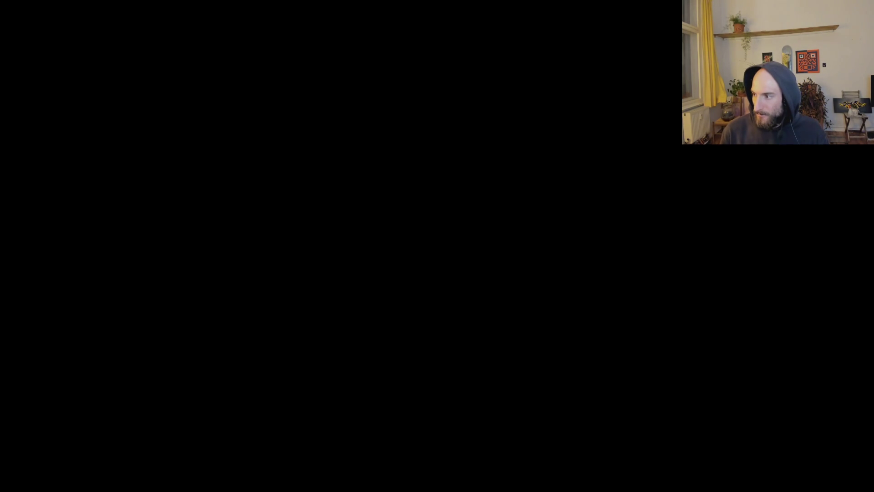
# Step: Walk up the vertical passage and read the 'Welcome to the Sea Caves' sign, then close it
pyautogui.press('w')
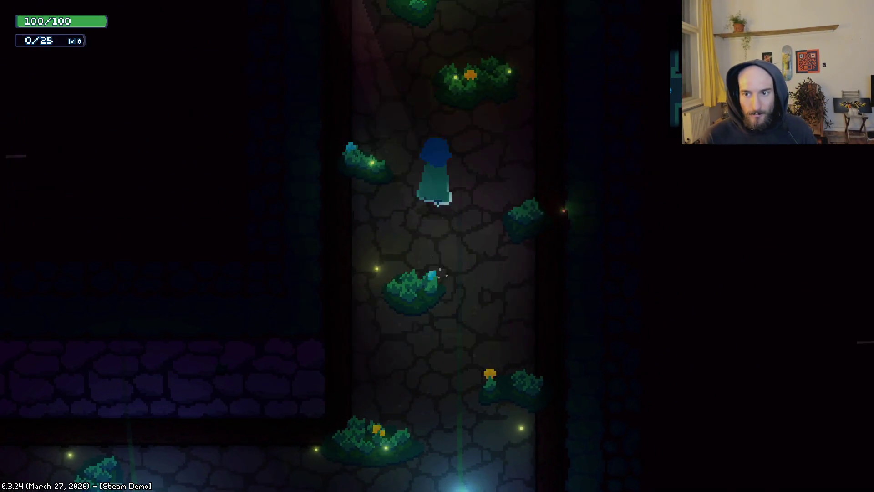
pyautogui.press('w')
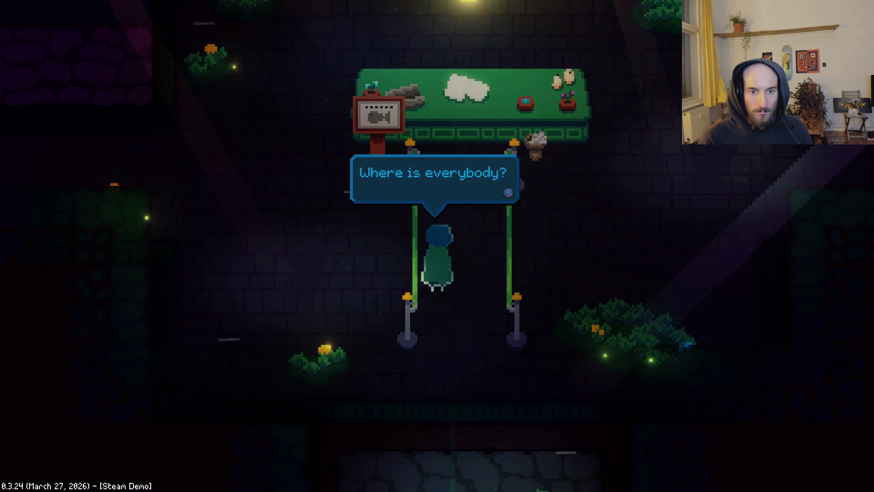
pyautogui.press('w')
pyautogui.press('e')
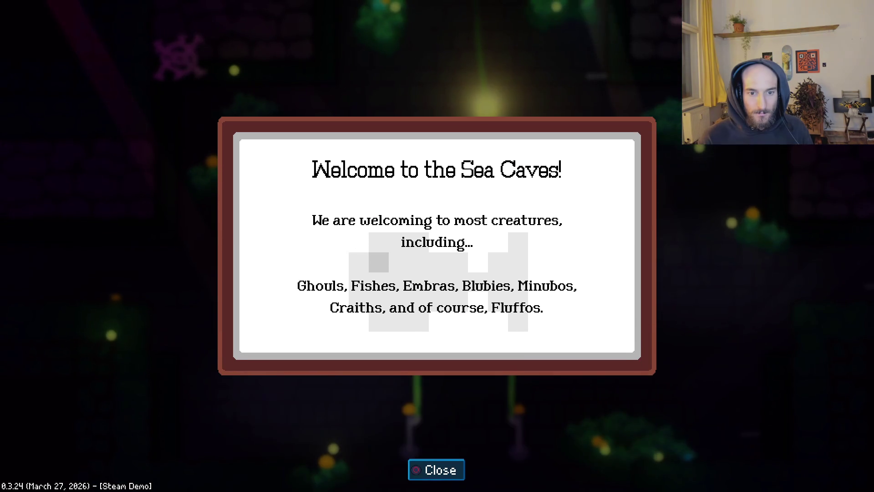
pyautogui.press('e')
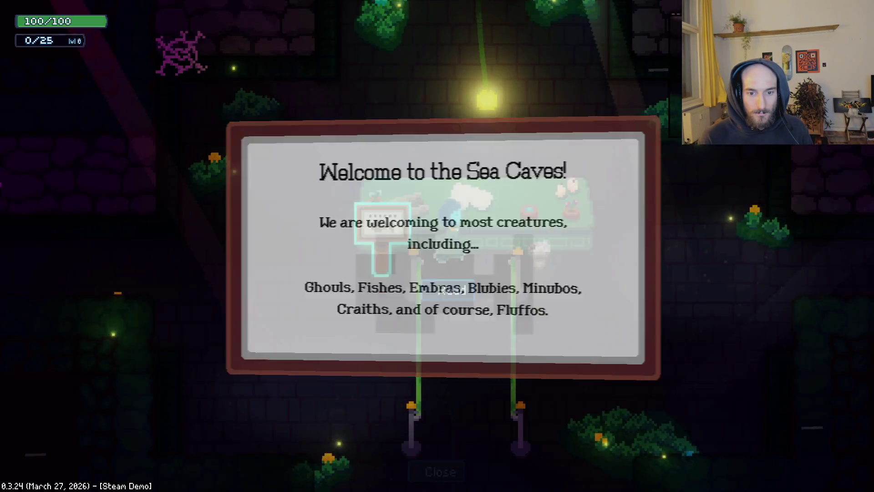
# Step: Walk down past the rope posts and left through the stone rooms into a new room
pyautogui.press('s')
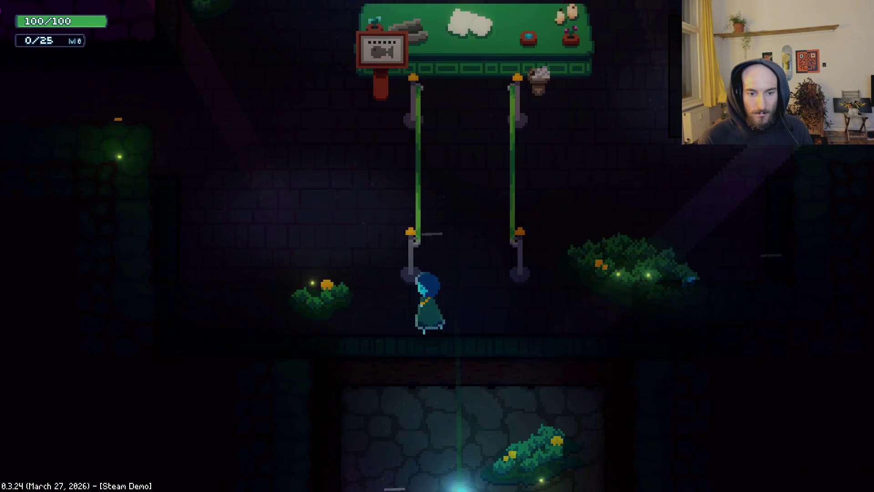
pyautogui.press('a')
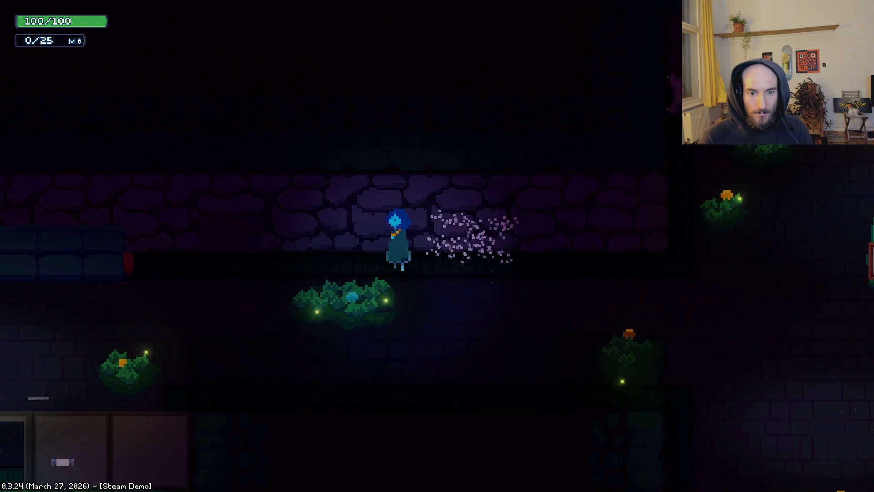
pyautogui.press('s')
pyautogui.press('d')
pyautogui.press('w')
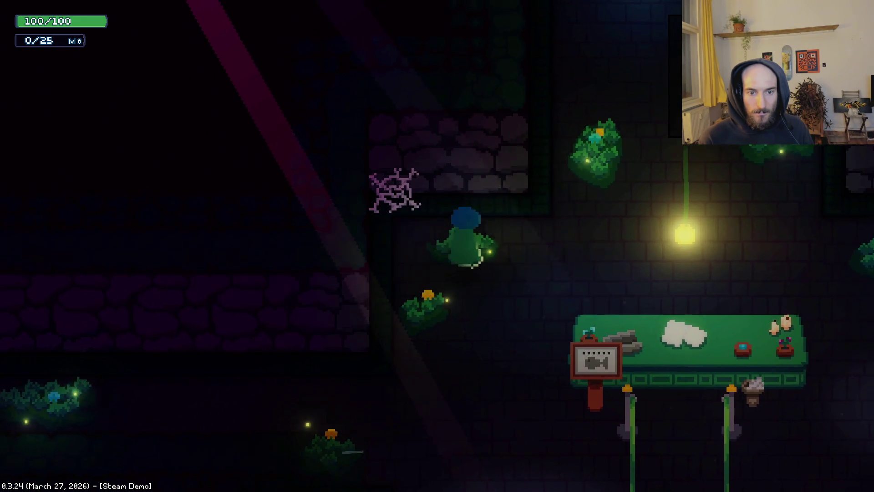
pyautogui.press('s')
pyautogui.press('a')
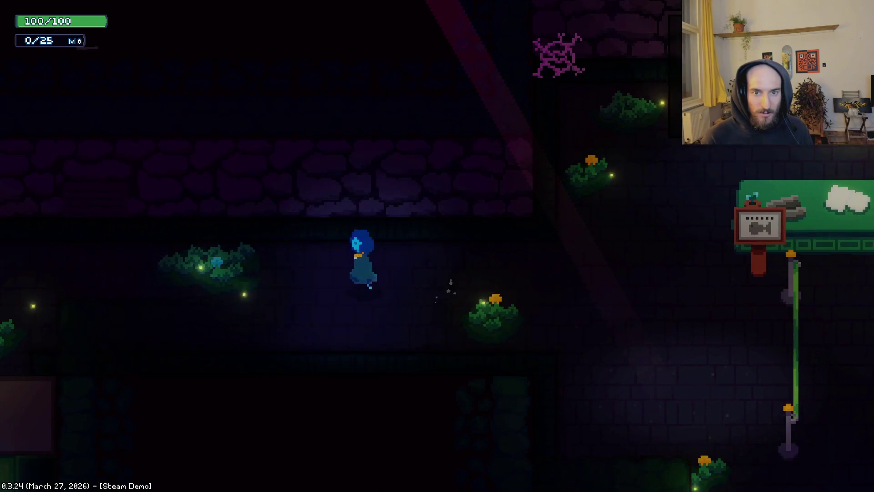
pyautogui.press('d')
pyautogui.press('w')
pyautogui.press('s')
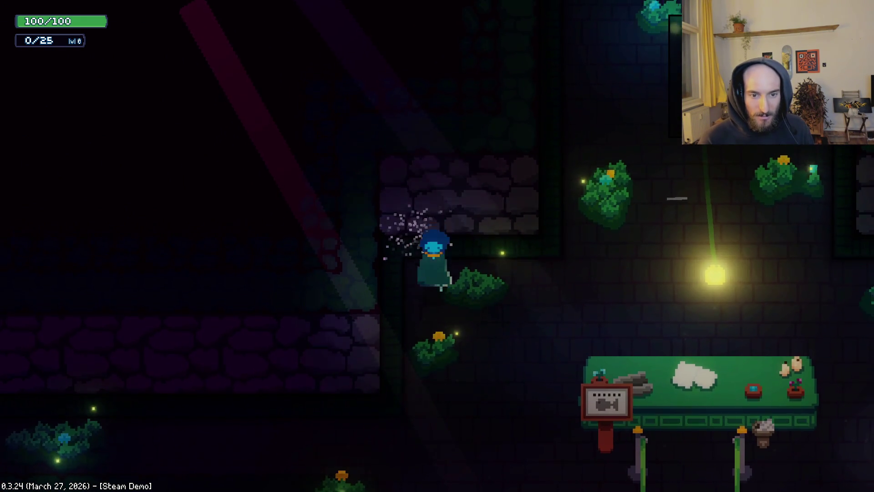
pyautogui.press('a')
pyautogui.press('a')
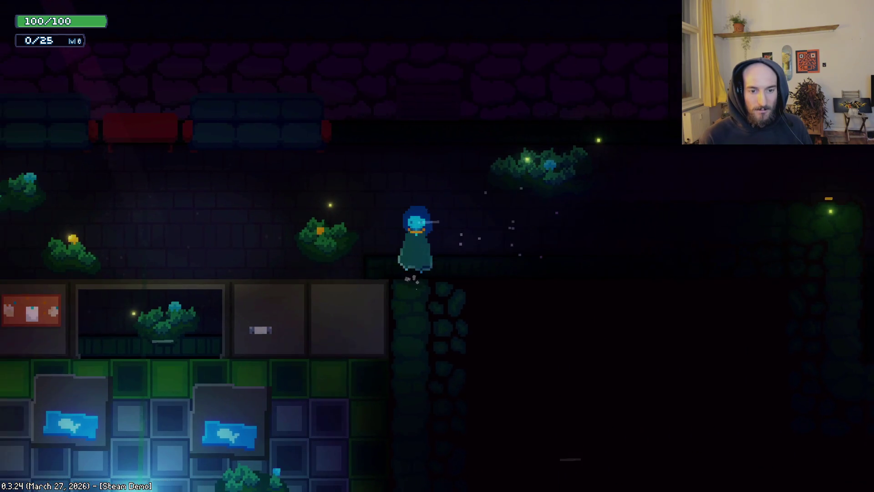
# Step: Read the Staff Notice on the board announcing everyone's been laid off, then close it
pyautogui.press('w')
pyautogui.press('d')
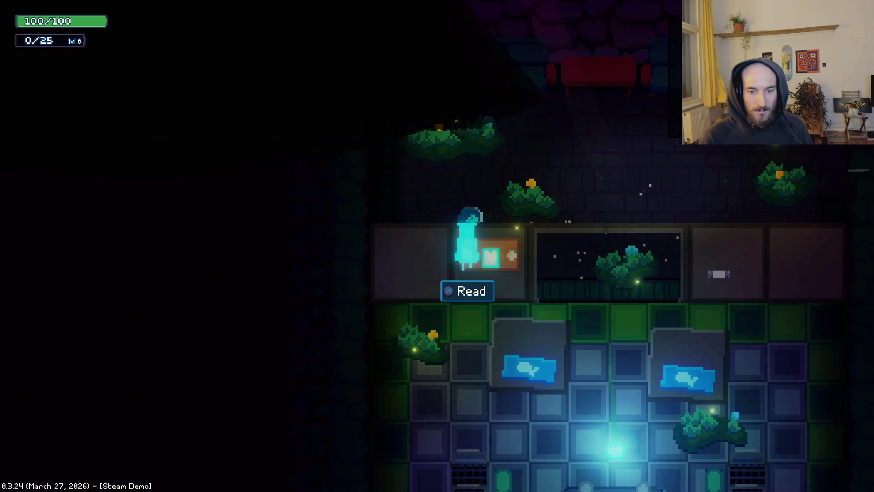
pyautogui.press('e')
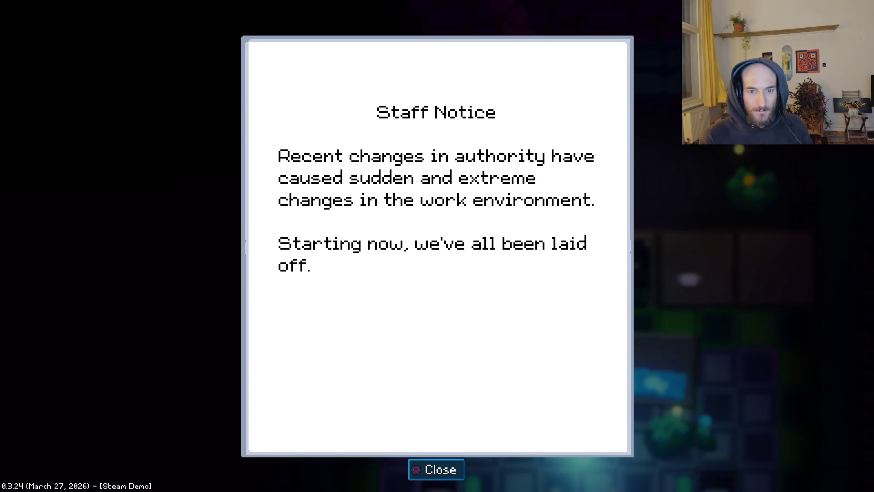
pyautogui.press('e')
# Step: Wander around the board and tiled floor, ending above the window near the chest
pyautogui.press('a')
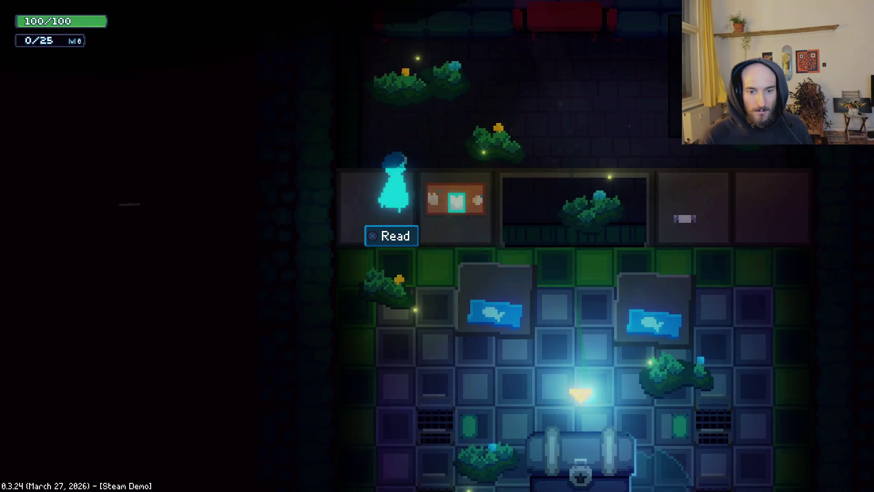
pyautogui.press('d')
pyautogui.press('w')
pyautogui.press('s')
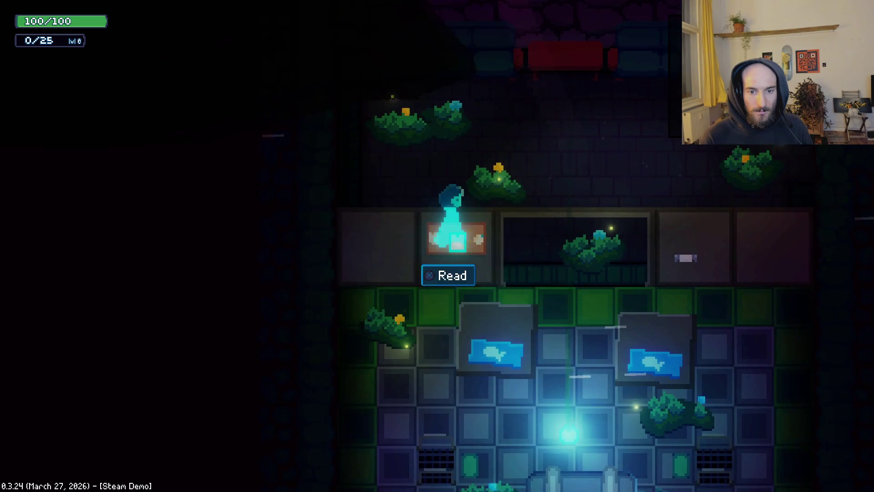
pyautogui.press('s')
pyautogui.press('w')
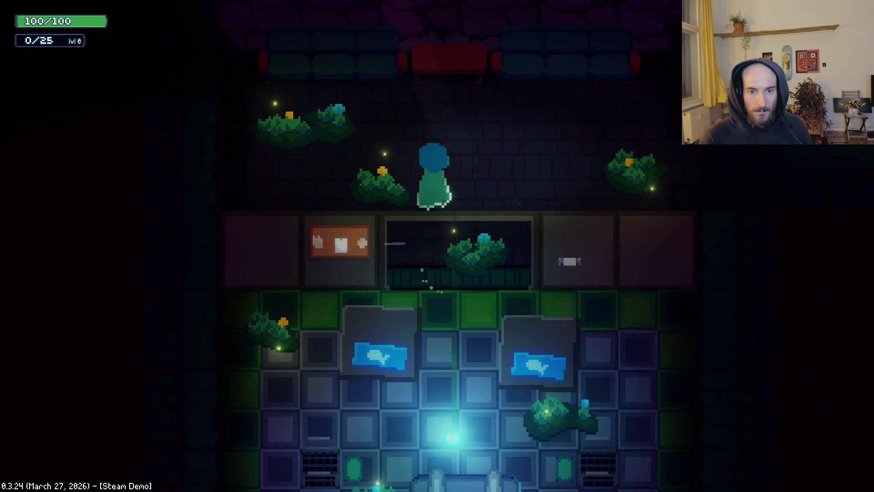
pyautogui.press('s')
pyautogui.press('a')
pyautogui.press('w')
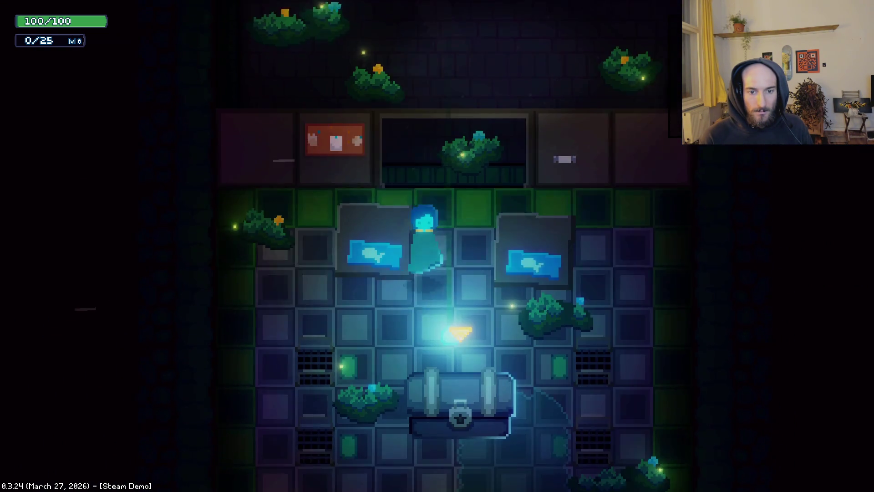
# Step: Position Bluebie beside the chest, crossing the glowing water spot on the way
pyautogui.press('s')
pyautogui.press('a')
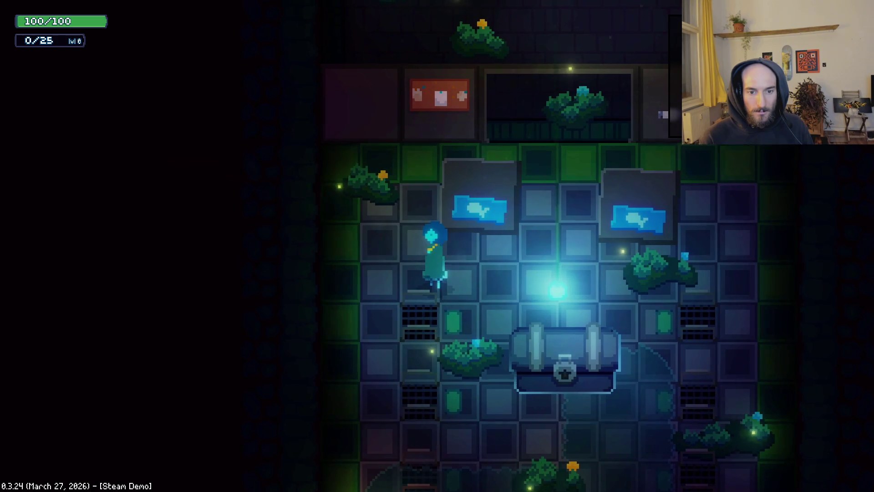
pyautogui.press('d')
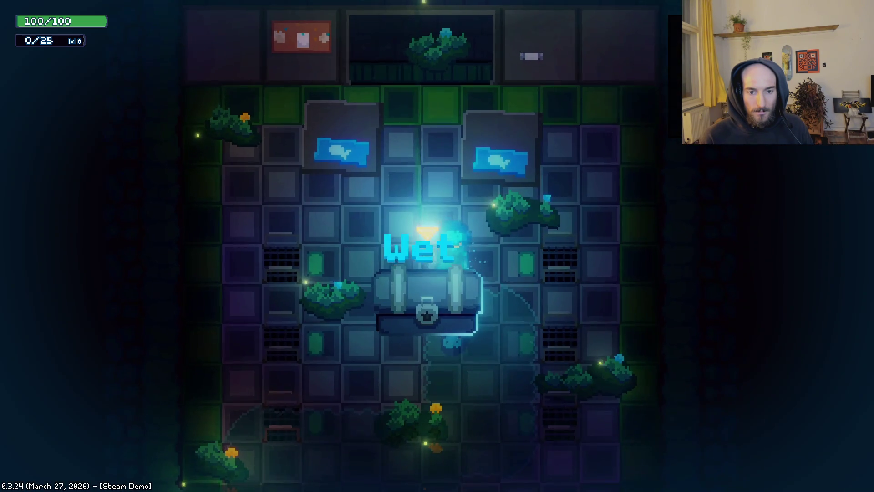
pyautogui.press('s')
pyautogui.press('a')
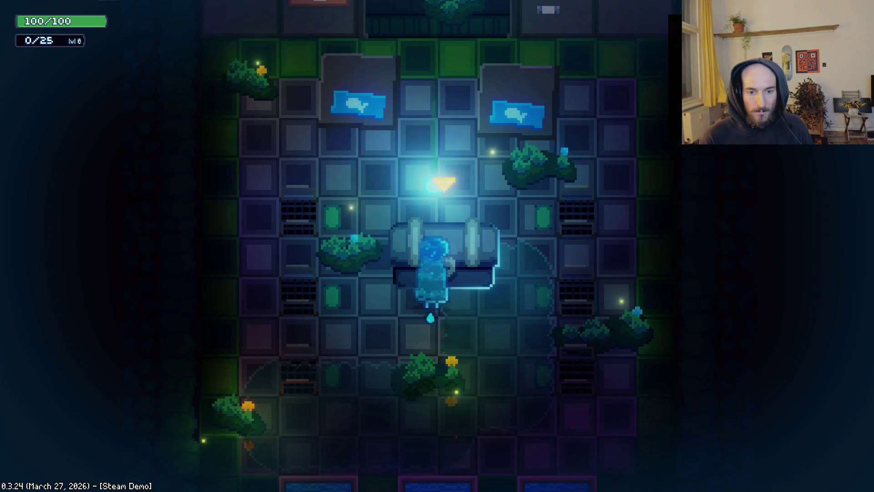
pyautogui.press('d')
# Step: Hit the chest open and pick up the Knitted Mitten hands item
pyautogui.press('w')
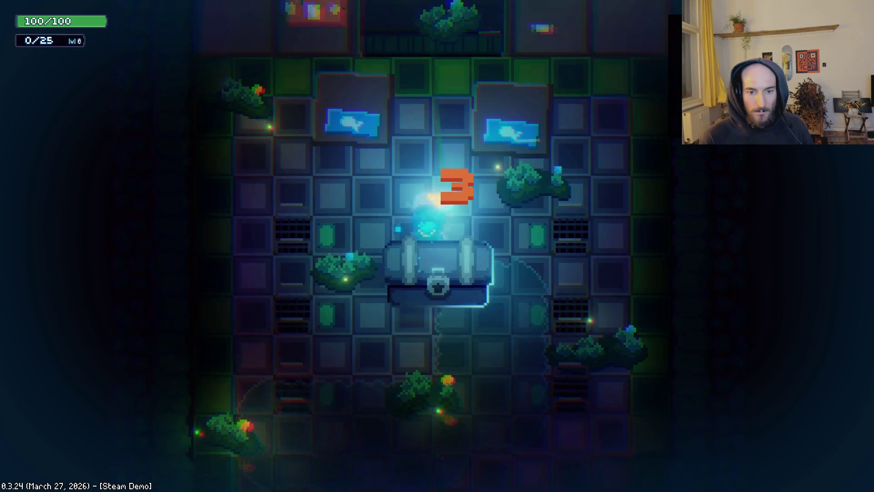
pyautogui.press('space')
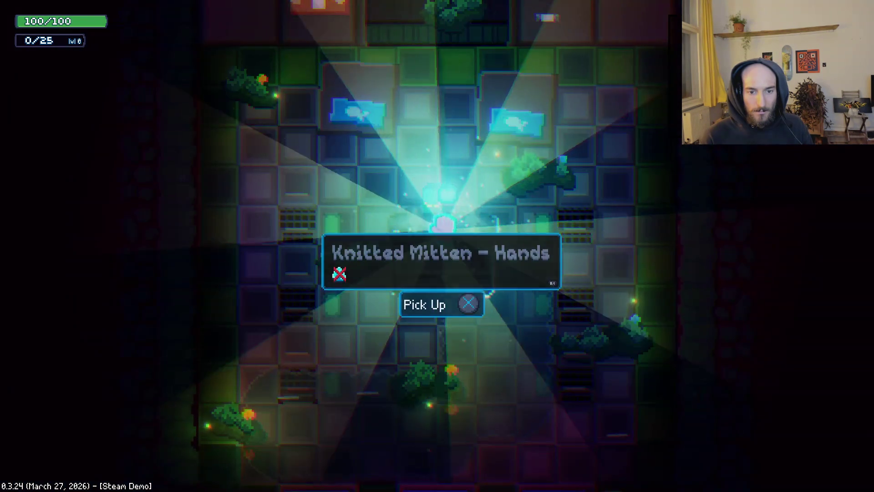
pyautogui.press('e')
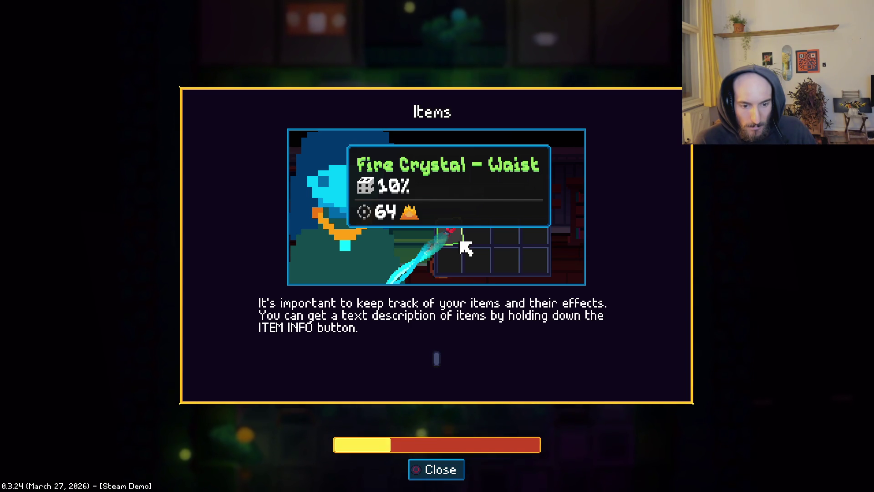
# Step: Glance at the map, then inspect the Knitted Mitten and its description in the equipment screen
pyautogui.press('m')
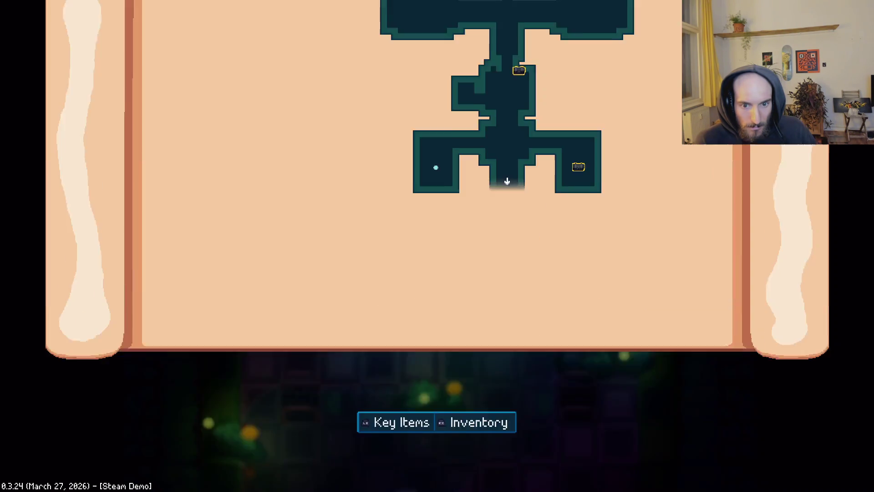
pyautogui.press('m')
pyautogui.press('Tab')
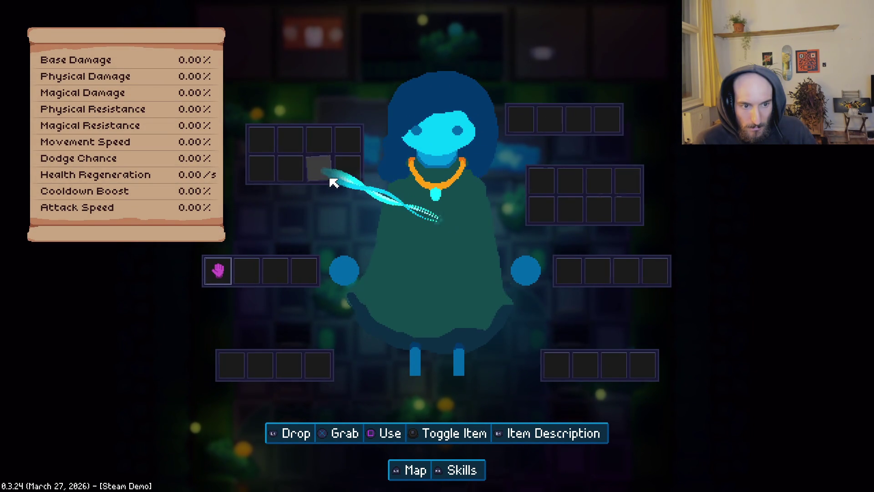
pyautogui.click(229, 280)
pyautogui.click(233, 285)
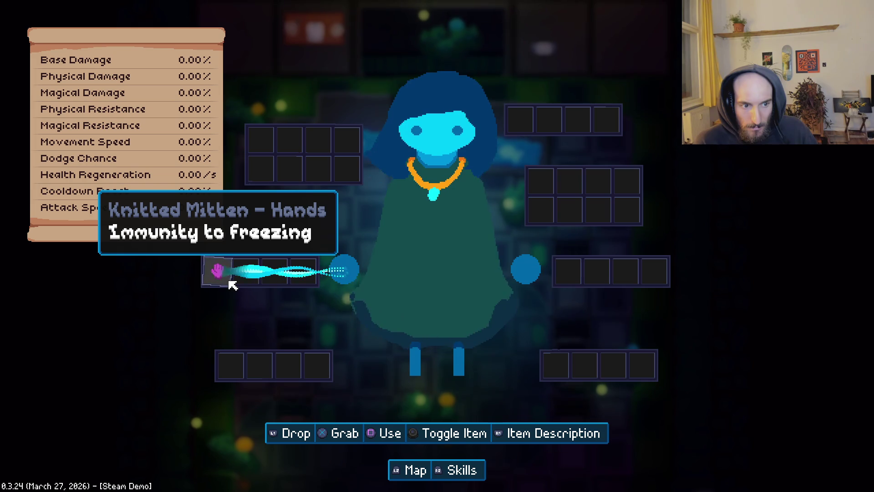
pyautogui.press('r')
pyautogui.press('r')
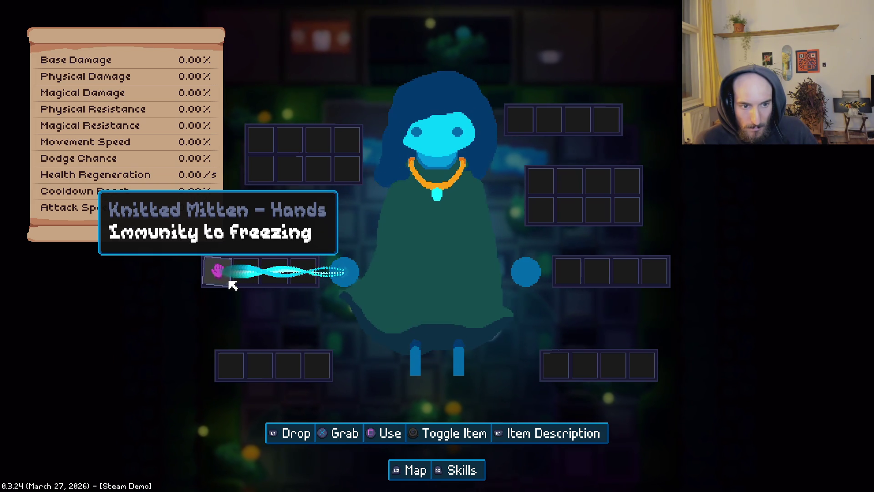
pyautogui.press('r')
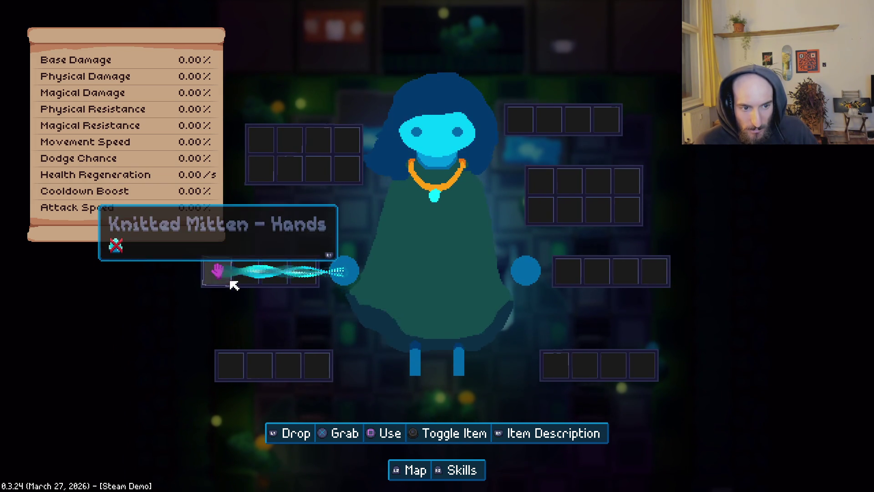
# Step: Move the Knitted Mitten from the left hand slot into the right hand slot
pyautogui.moveTo(234, 284); pyautogui.dragTo(260, 285)
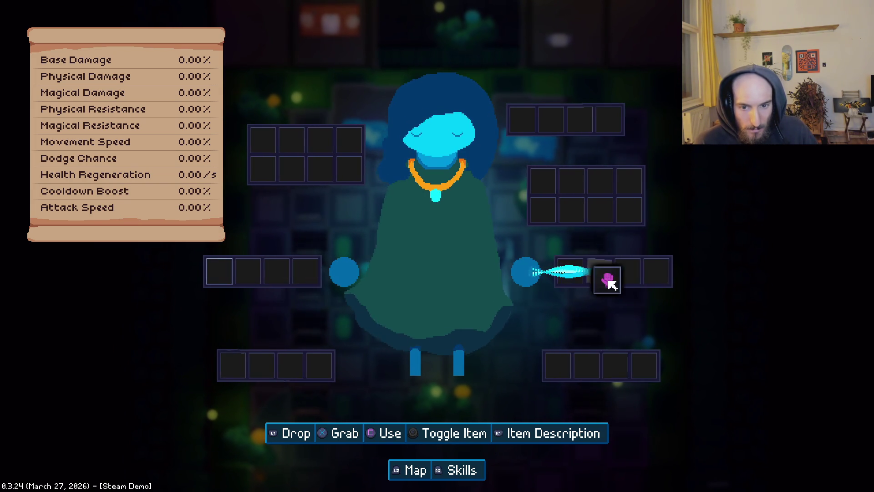
pyautogui.moveTo(669, 285); pyautogui.dragTo(318, 285)
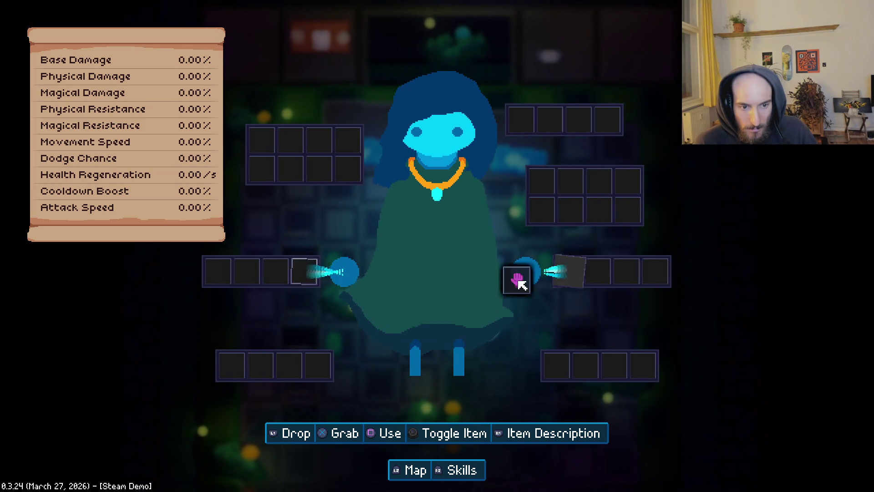
pyautogui.press('Tab')
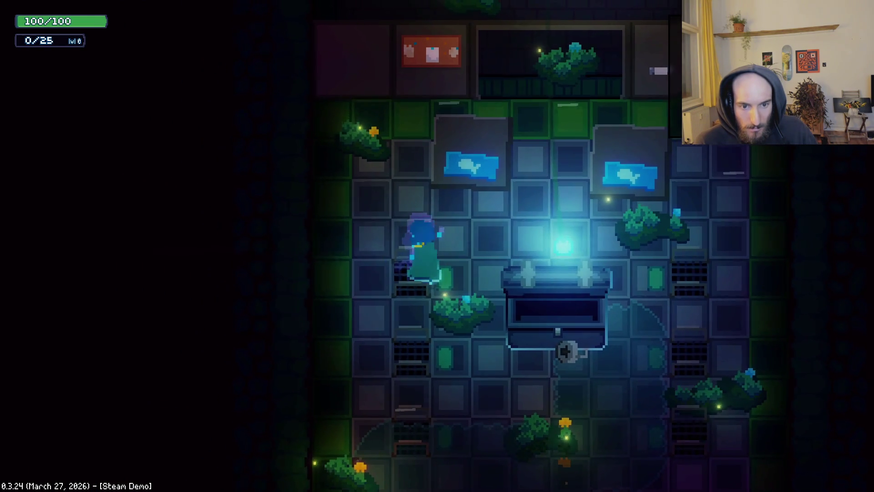
# Step: Walk out of the chest room along the corridor past the sign table to the red table
pyautogui.press('w')
pyautogui.press('d')
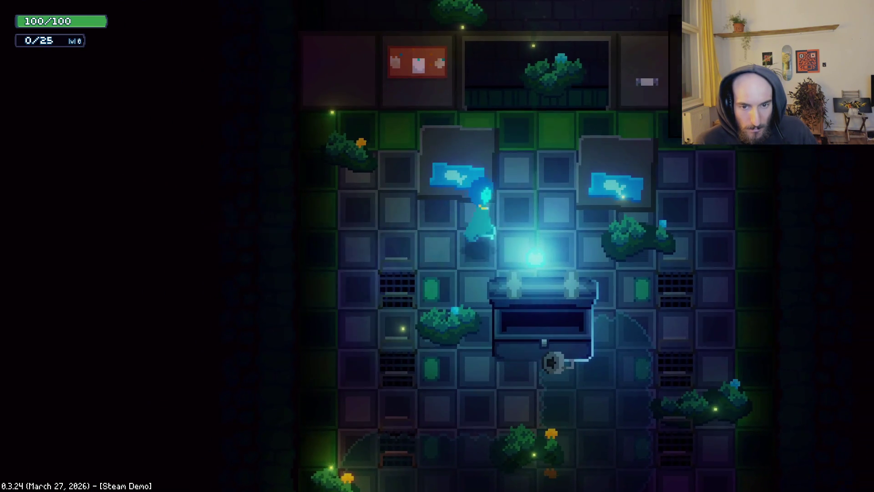
pyautogui.press('s')
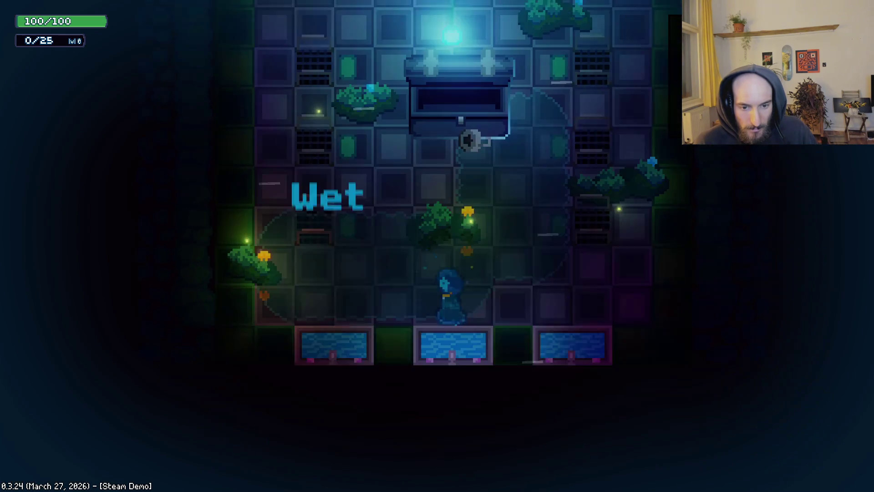
pyautogui.press('w')
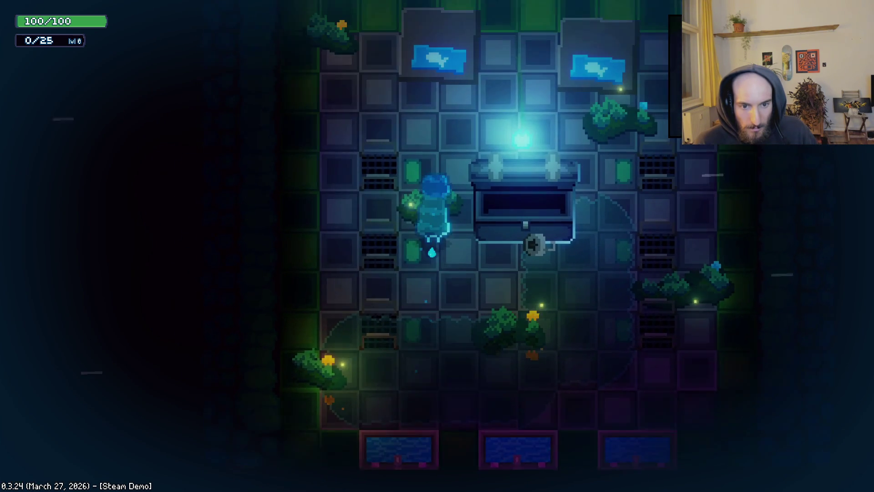
pyautogui.press('w')
pyautogui.press('d')
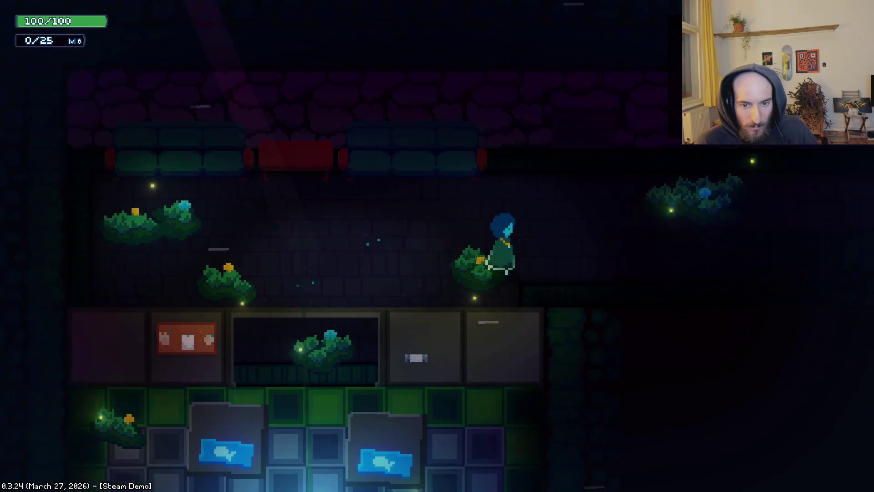
pyautogui.press('w')
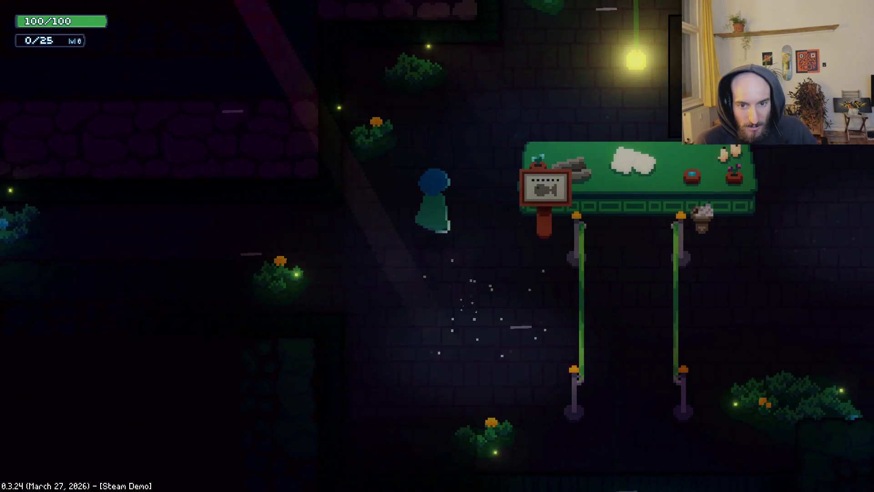
pyautogui.press('w')
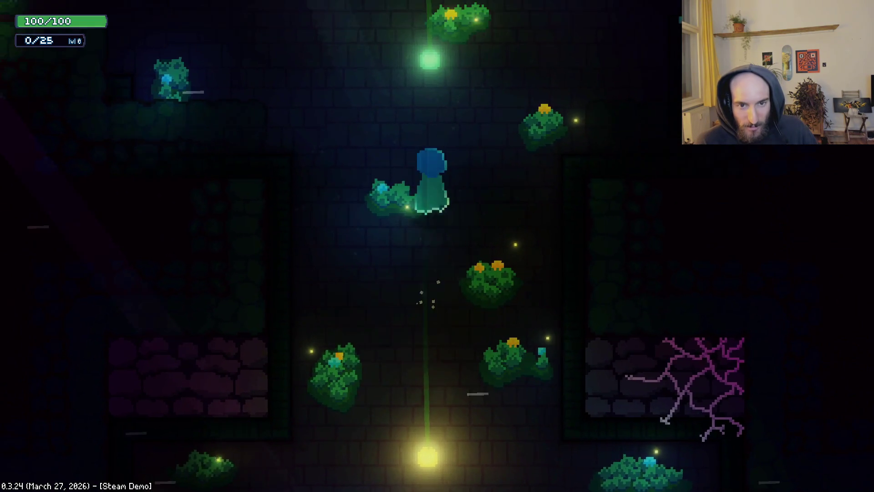
pyautogui.press('a')
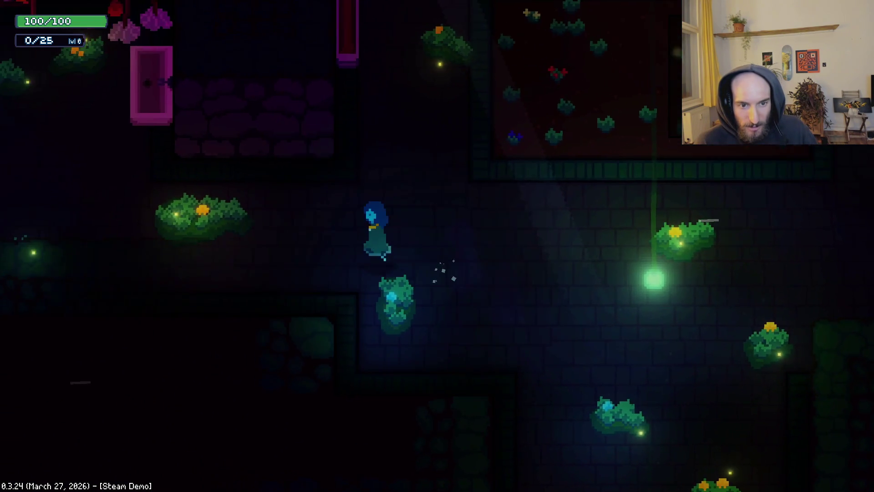
pyautogui.press('a')
pyautogui.press('w')
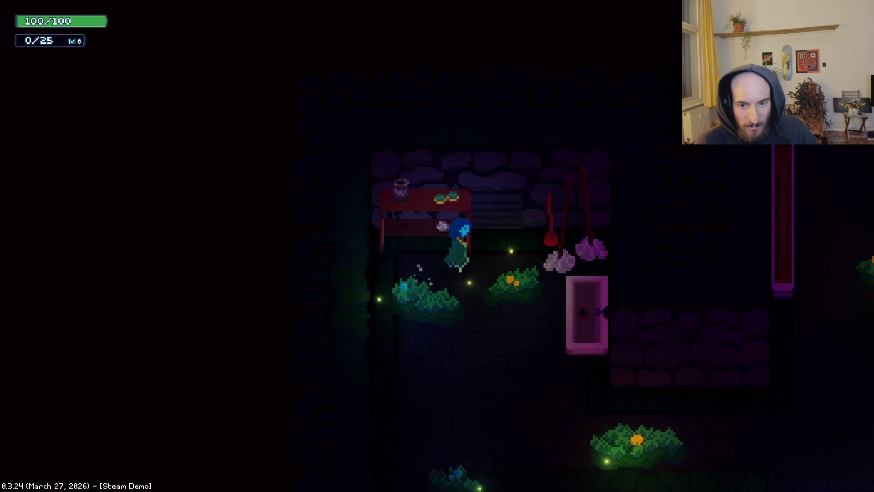
# Step: Go through the red garden room and hit the Hit Me training dummy
pyautogui.press('d')
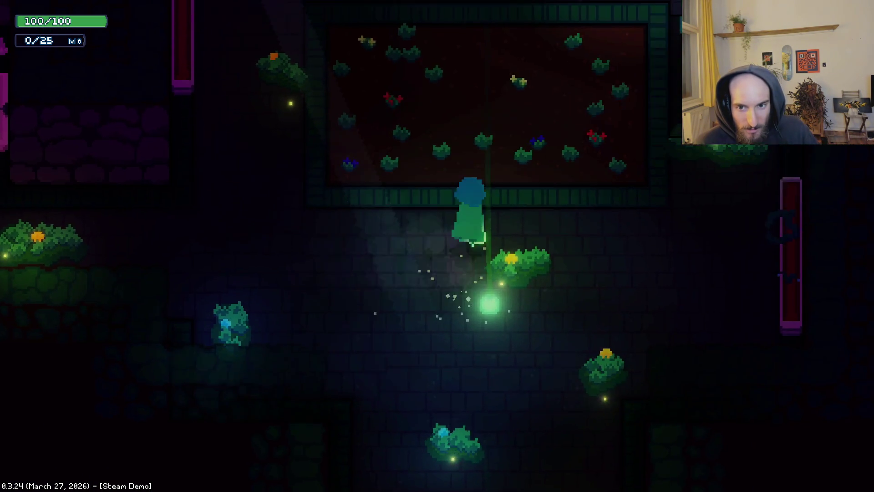
pyautogui.press('w')
pyautogui.press('d')
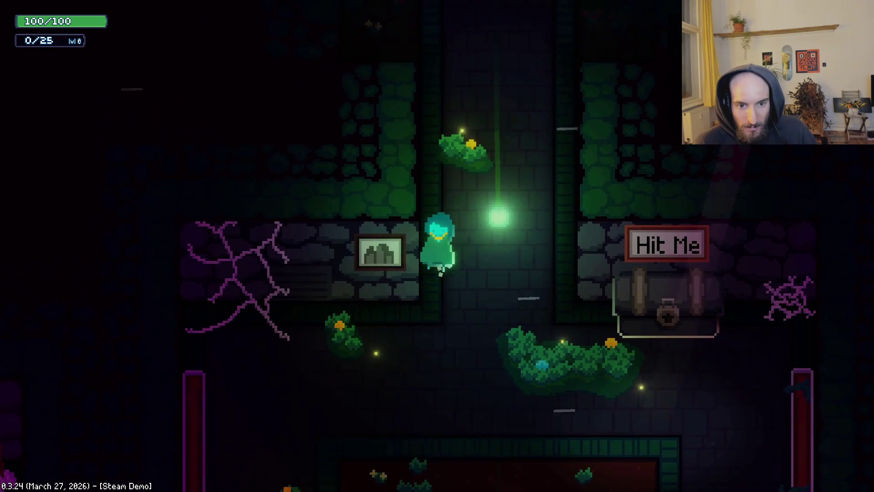
pyautogui.press('d')
pyautogui.press('space')
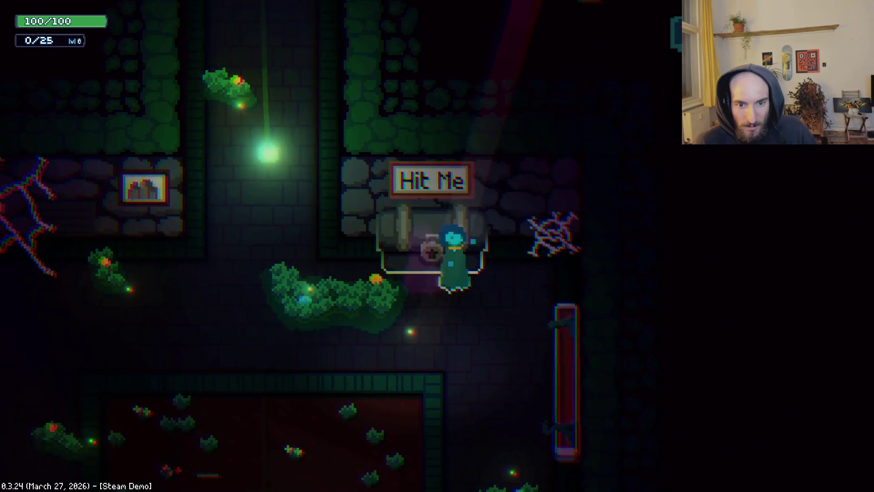
# Step: Circle back to the Hit Me dummy and pick up the Slippery Fish
pyautogui.press('s')
pyautogui.press('w')
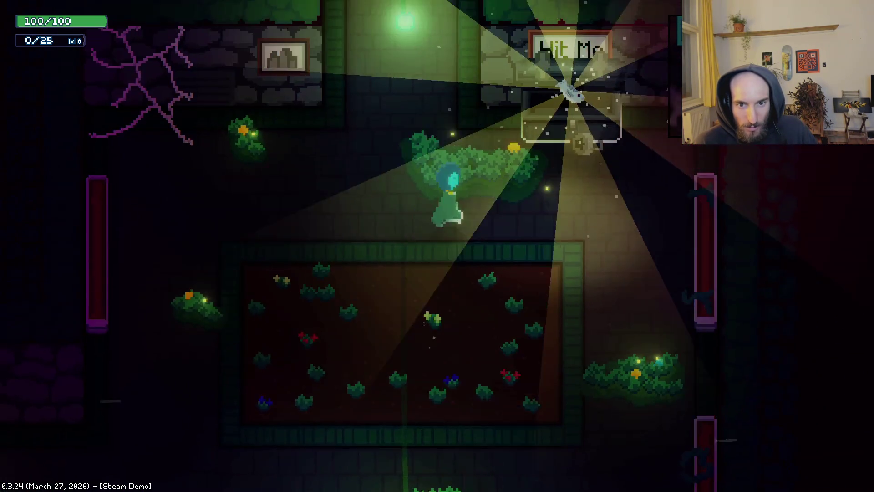
pyautogui.press('d')
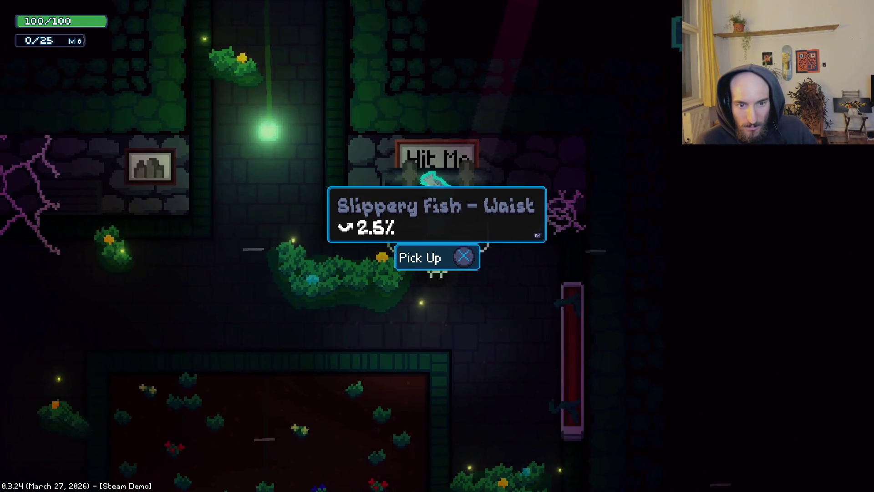
pyautogui.press('e')
# Step: Walk down past the table into the tiled chest room and pick up the Shock Collar
pyautogui.press('s')
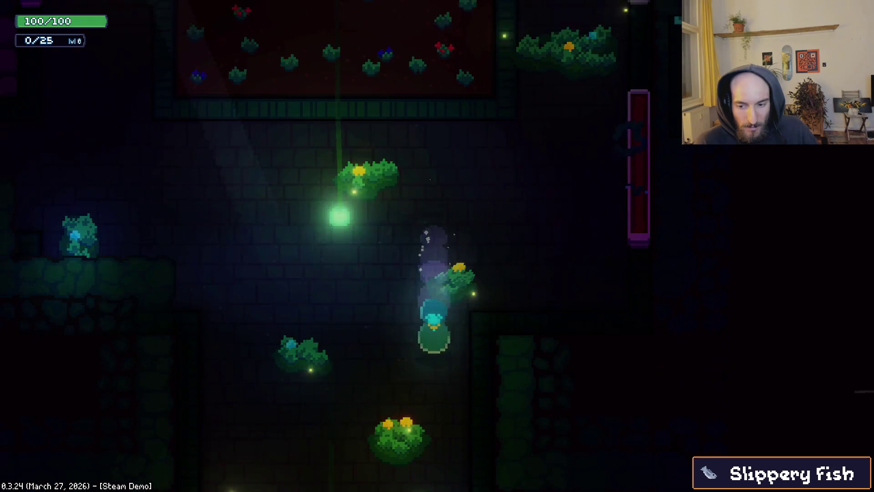
pyautogui.press('s')
pyautogui.press('d')
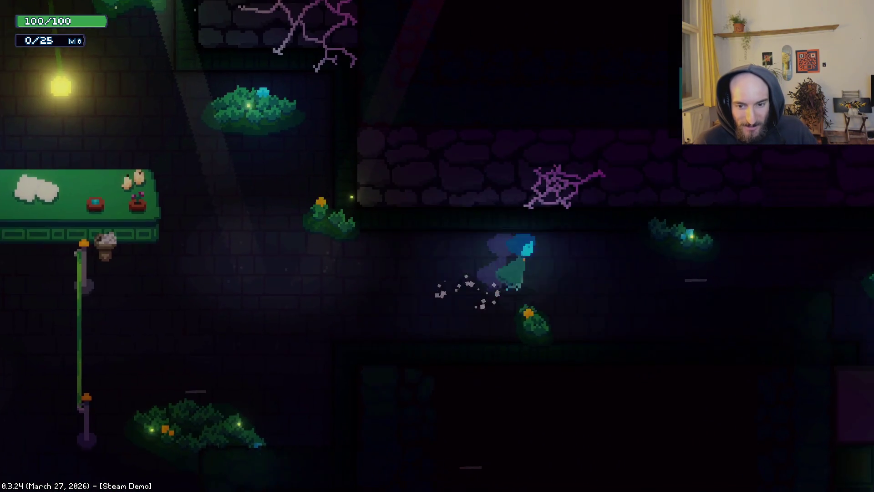
pyautogui.press('s')
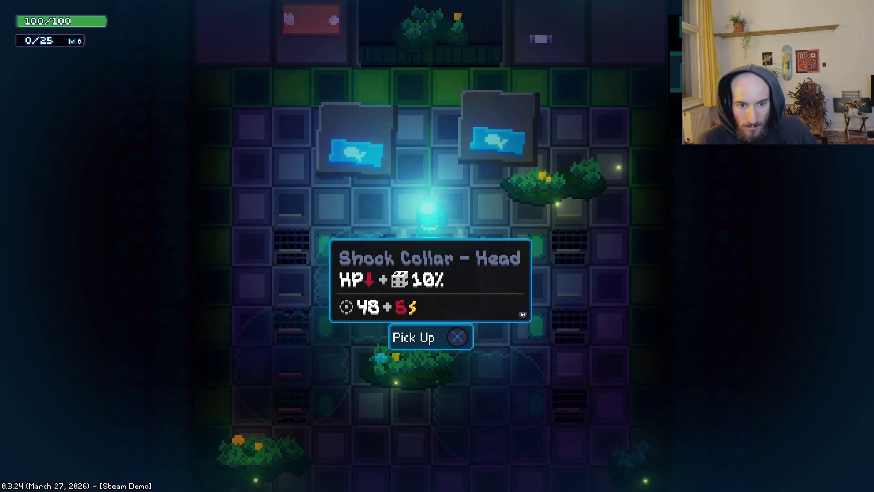
pyautogui.press('e')
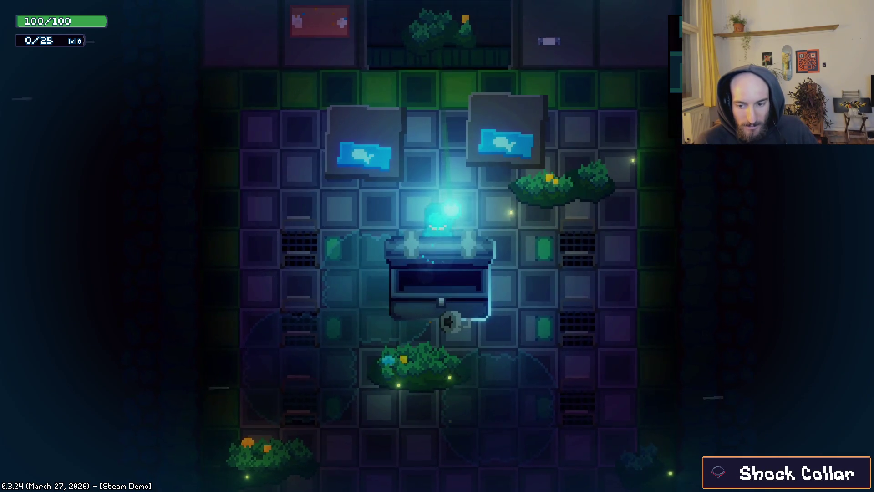
pyautogui.press('Tab')
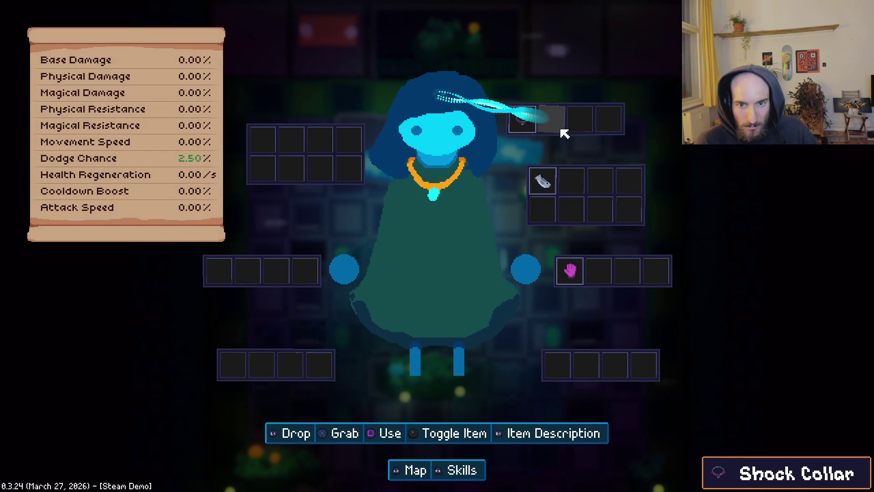
pyautogui.moveTo(532, 131)
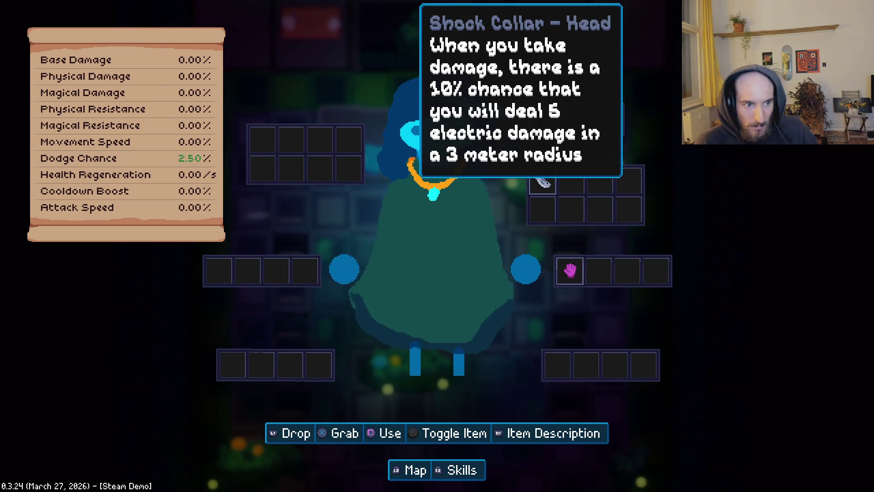
pyautogui.press('Tab')
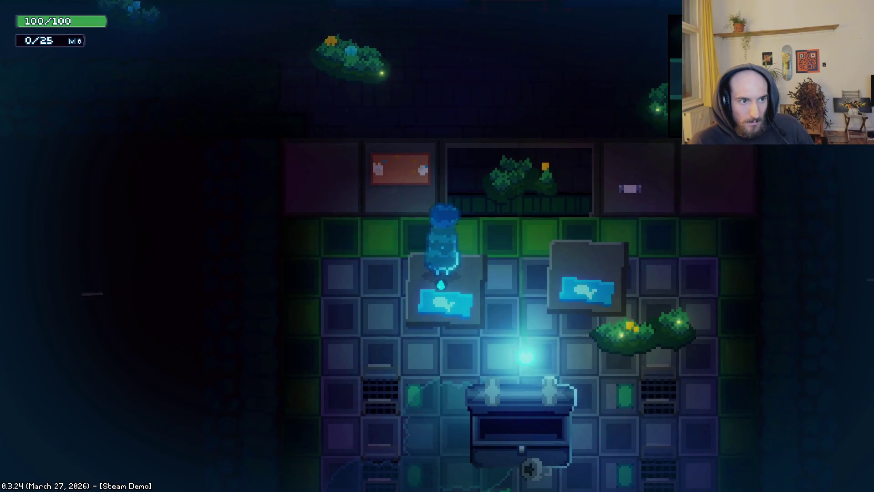
pyautogui.press('w')
# Step: Walk west and north through the flowerbed room to the blue shrine pillar
pyautogui.press('a')
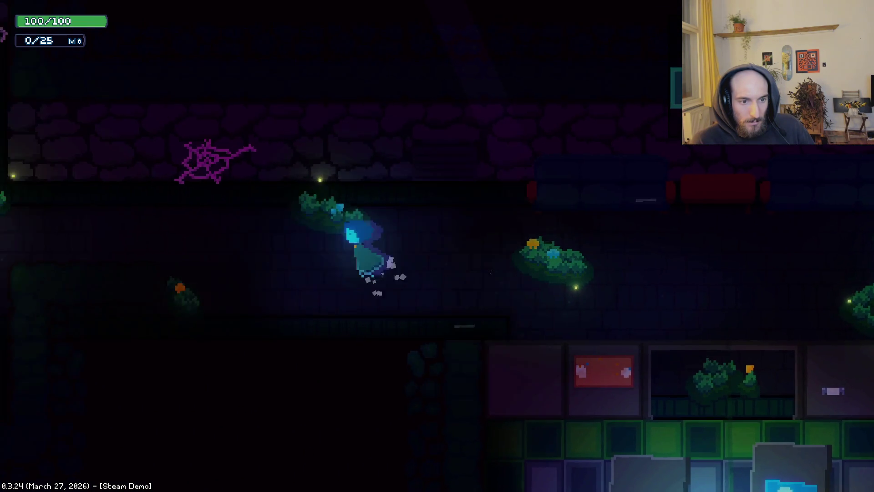
pyautogui.press('w')
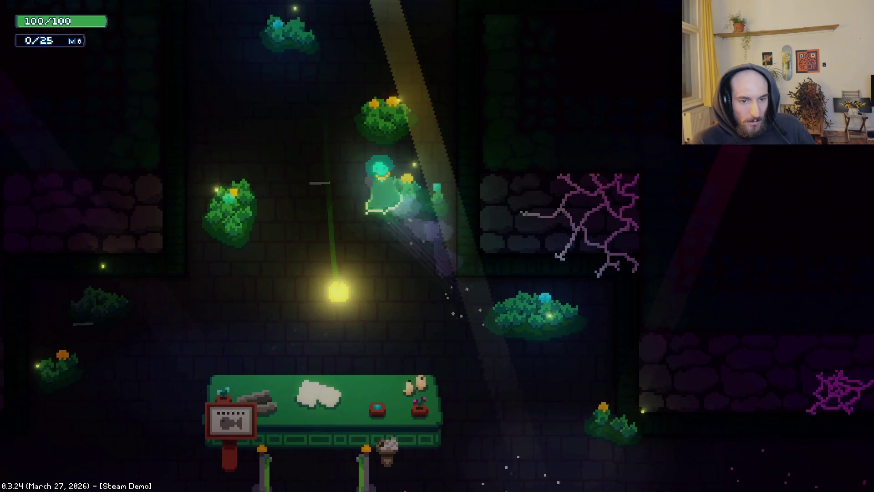
pyautogui.press('w')
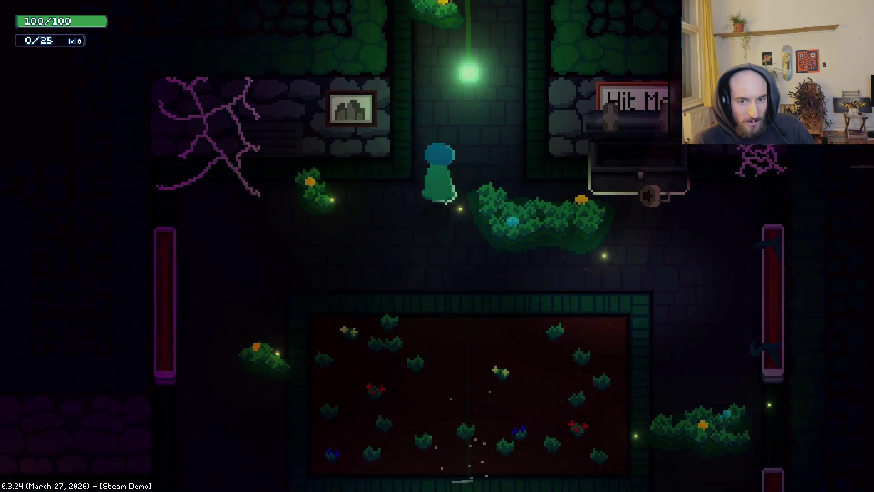
pyautogui.press('w')
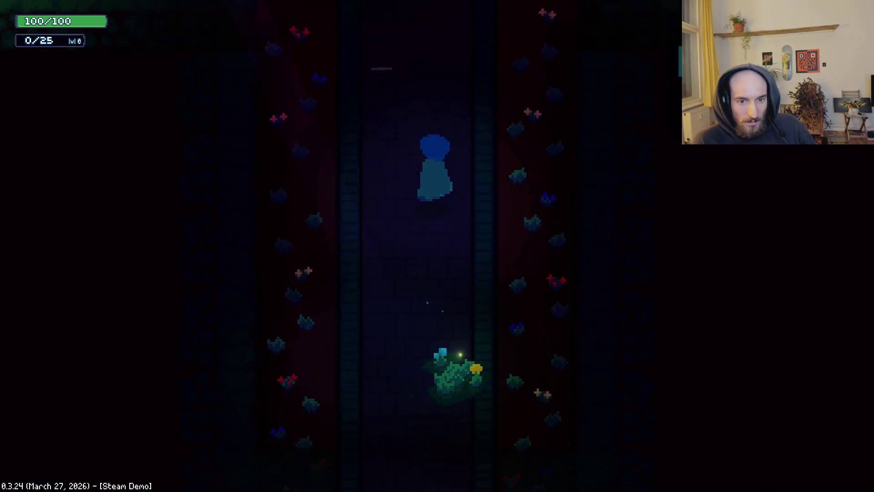
pyautogui.press('a')
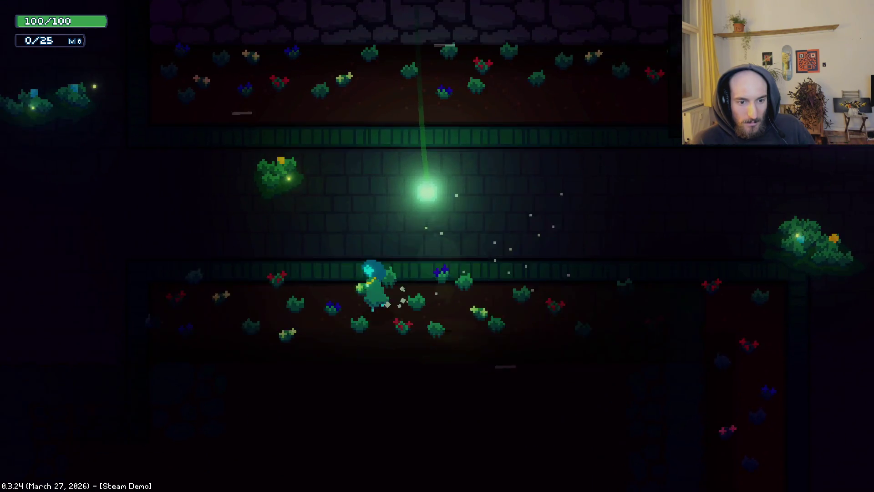
pyautogui.press('a')
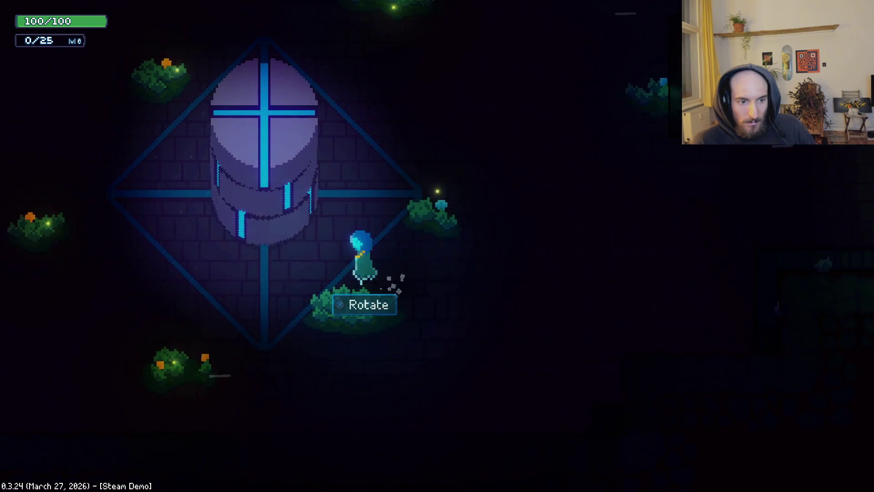
# Step: Rotate the blue shrine pillar into alignment and lock it so its blue beams light up
pyautogui.press('e')
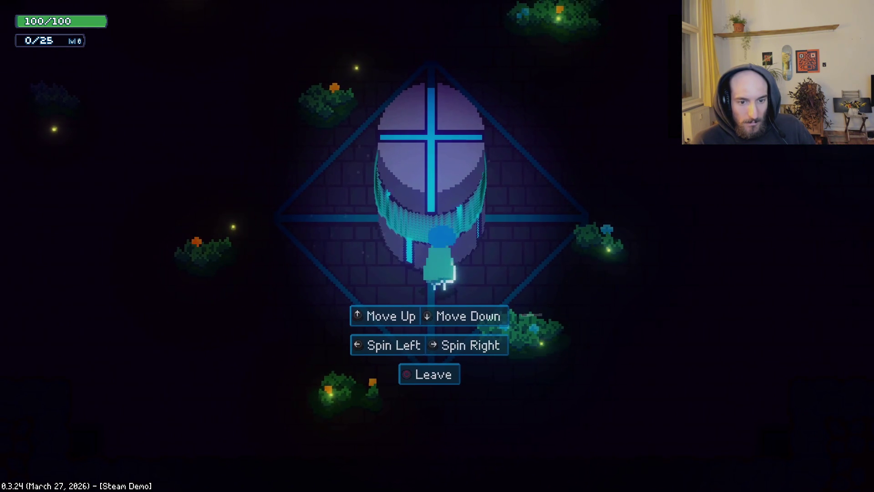
pyautogui.press('Escape')
pyautogui.press('e')
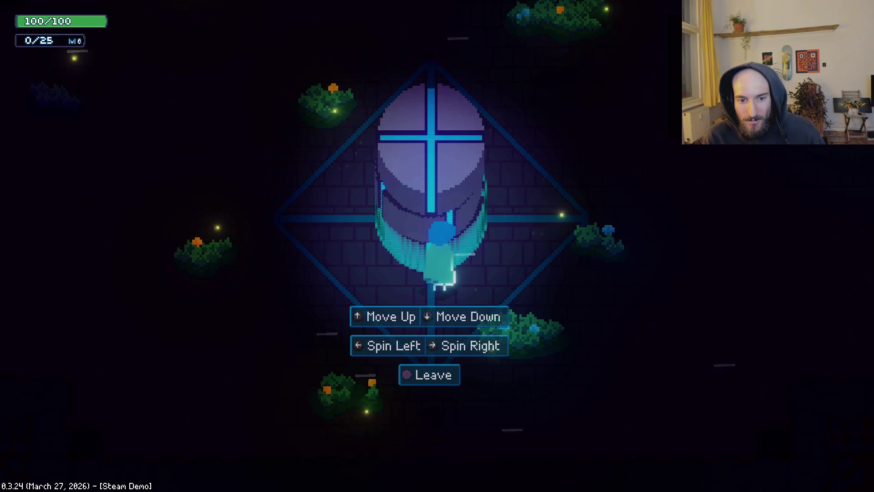
pyautogui.press('Left')
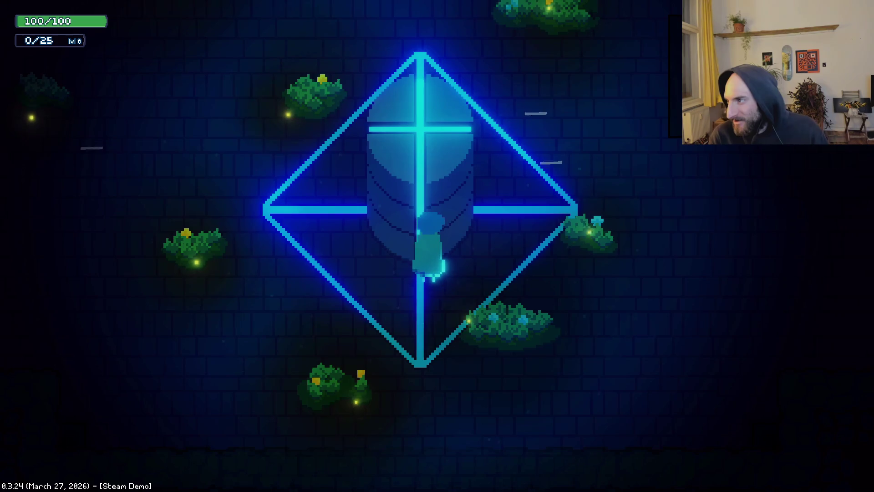
# Step: Leave the blue pillar and dash along the flower-bed corridor to the red-diamond room
pyautogui.press('Down')
pyautogui.press('Left')
pyautogui.press('Up')
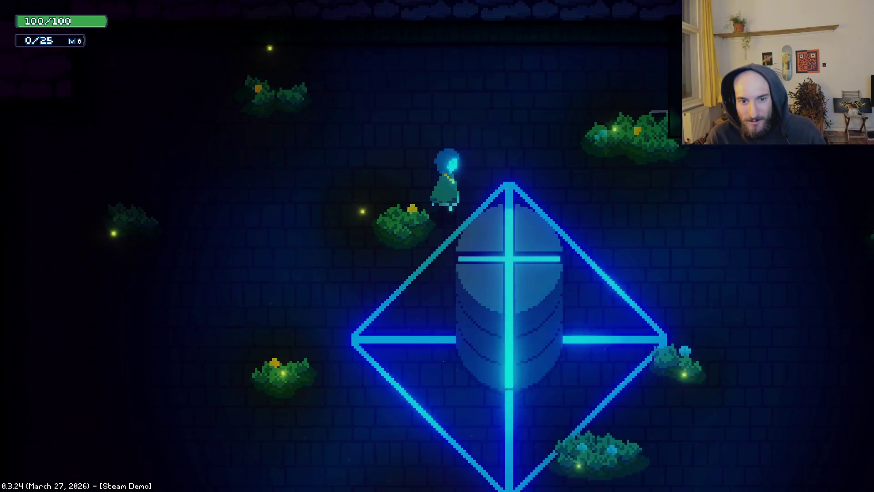
pyautogui.press('Right')
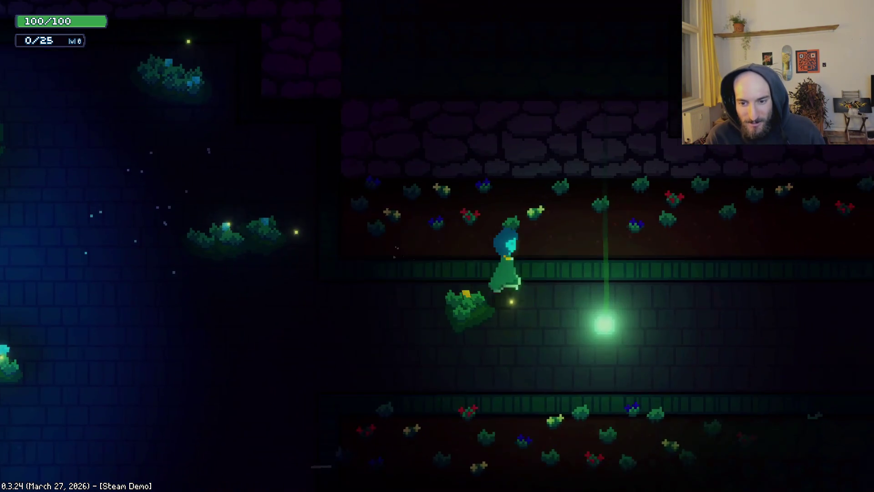
pyautogui.press('space')
pyautogui.press('space')
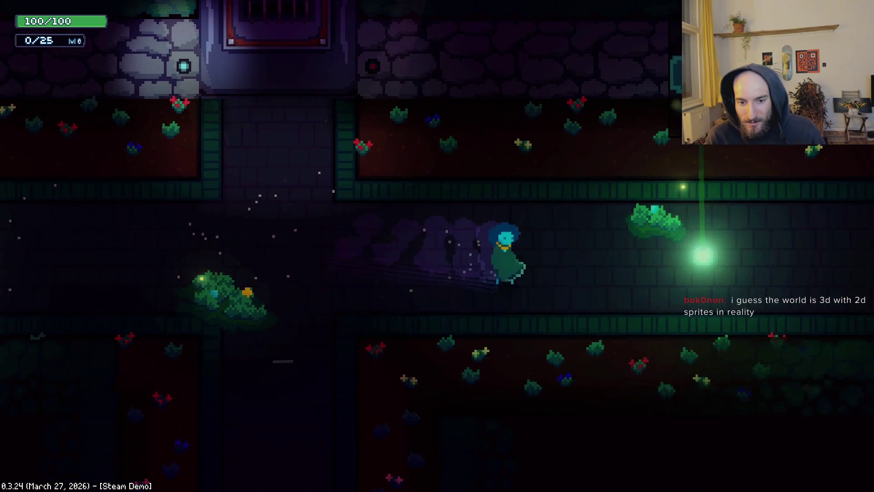
pyautogui.press('space')
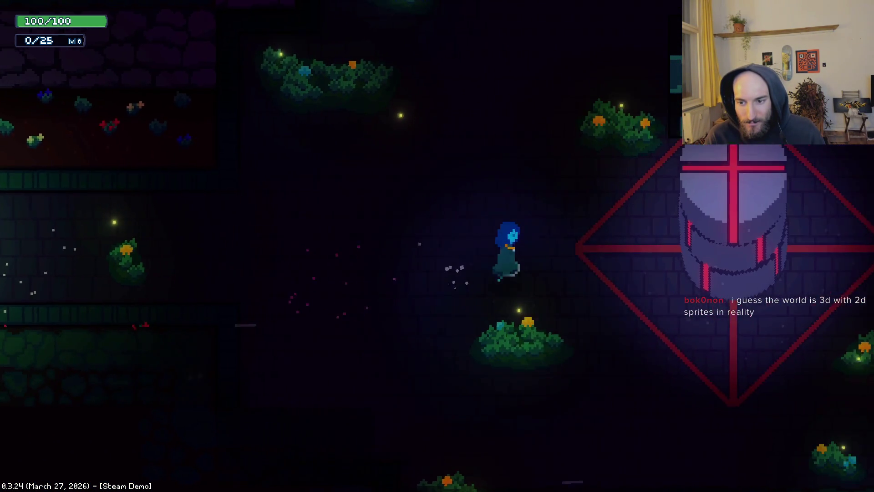
# Step: Raise the red-diamond pillar's ring up the column and confirm to light the red beams
pyautogui.press('Right')
pyautogui.press('e')
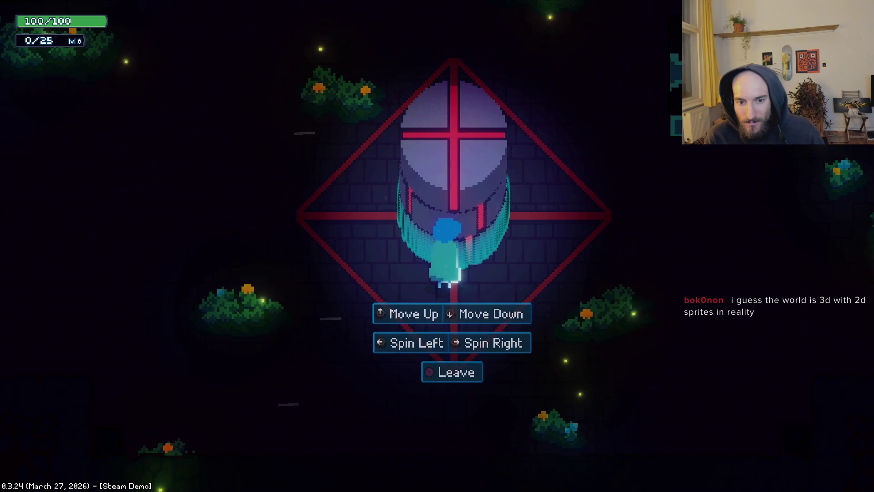
pyautogui.press('Left')
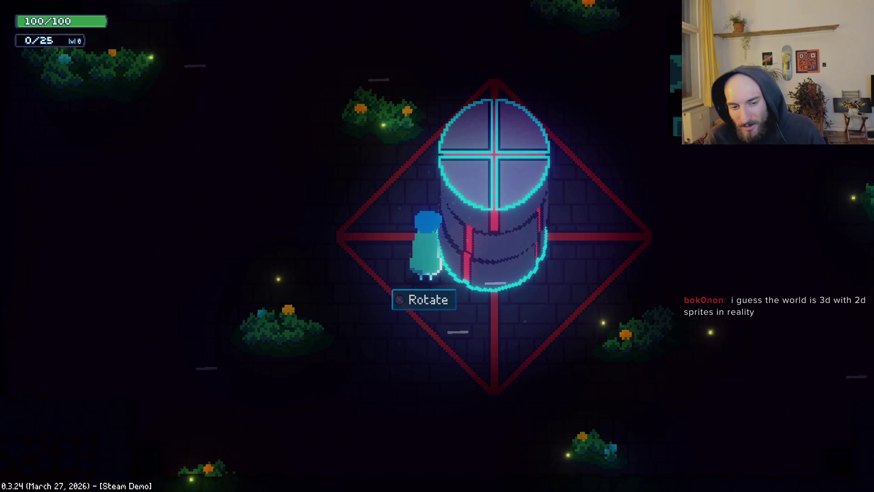
pyautogui.press('space')
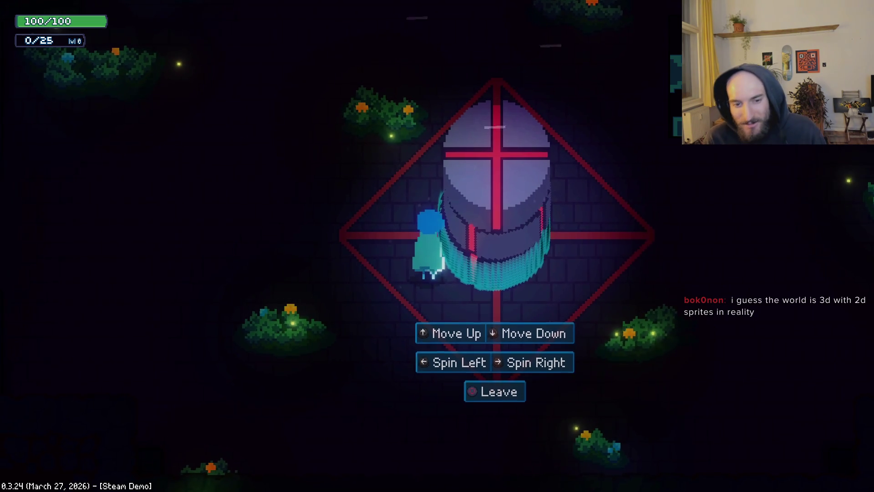
pyautogui.press('Up')
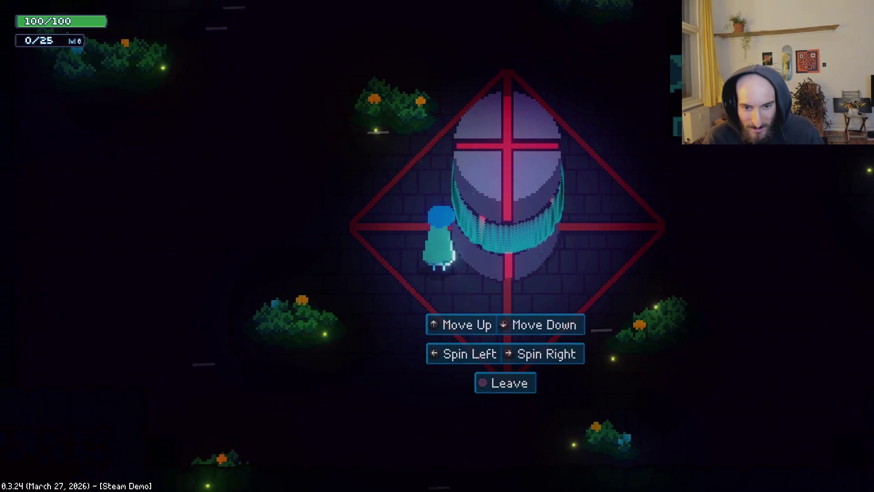
pyautogui.press('Escape')
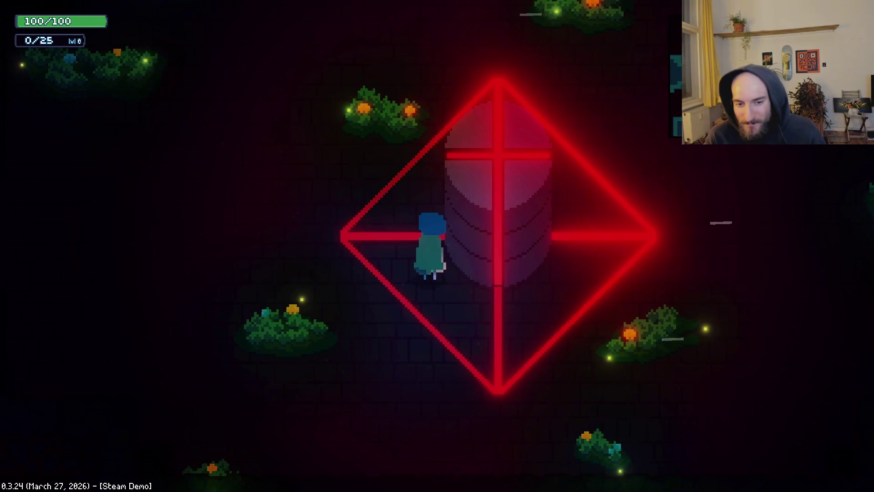
# Step: Dash west out of the red diamond into the flower-lined corridor
pyautogui.press('s')
pyautogui.press('a')
pyautogui.press('space')
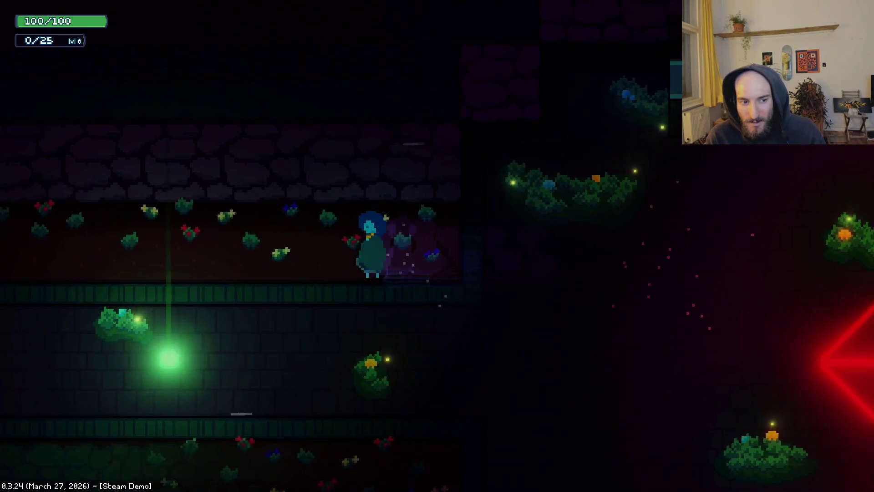
# Step: Climb the vine passage into Sea Cave City, then dismiss the Pursuing Quests tip and the map
pyautogui.press('w')
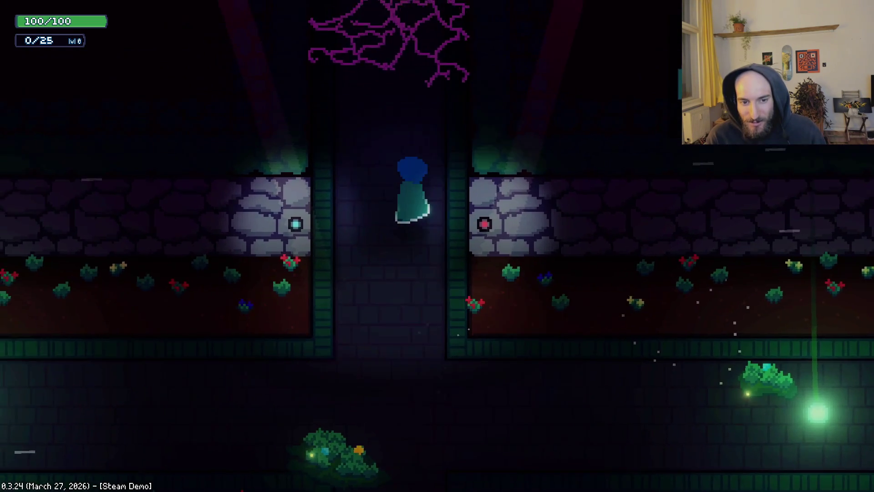
pyautogui.press('w')
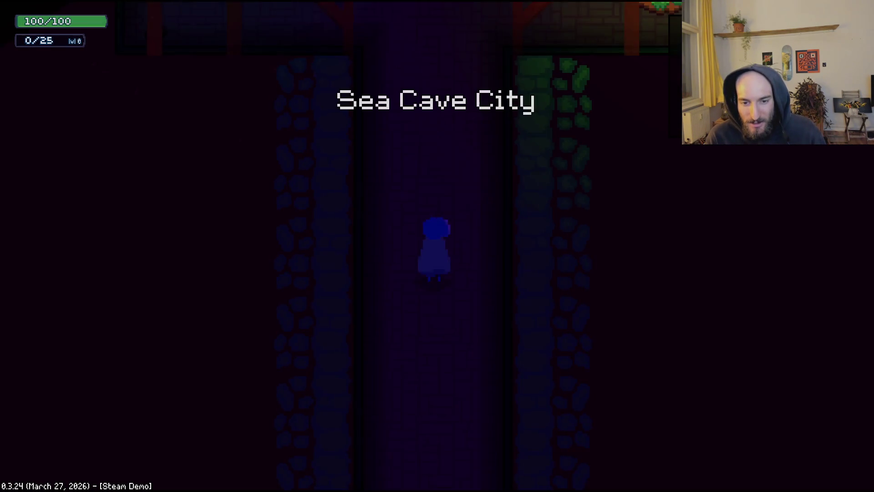
pyautogui.press('w')
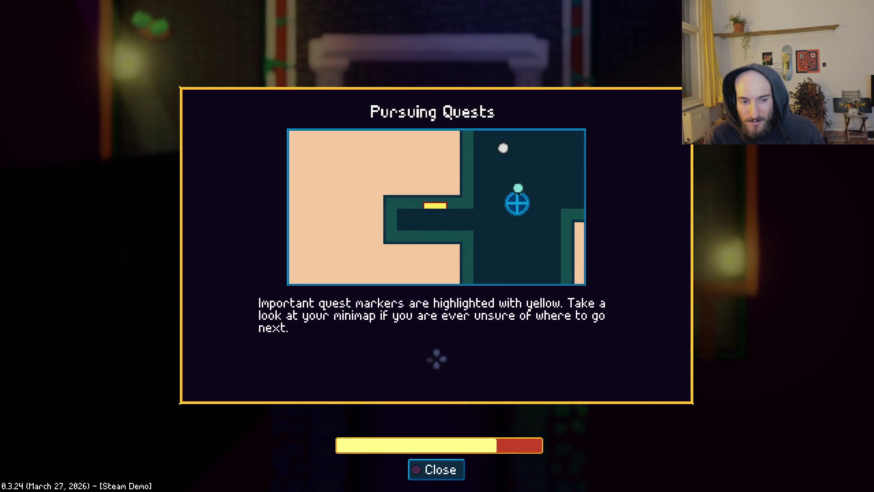
pyautogui.press('Escape')
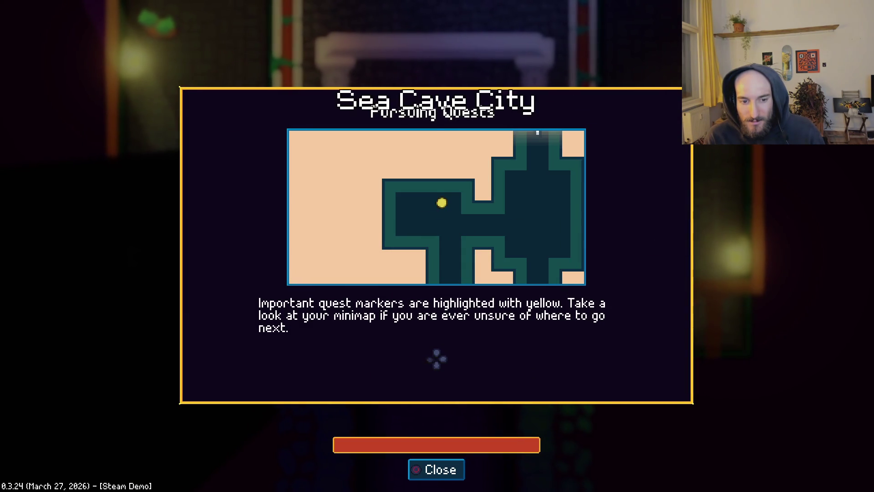
pyautogui.press('m')
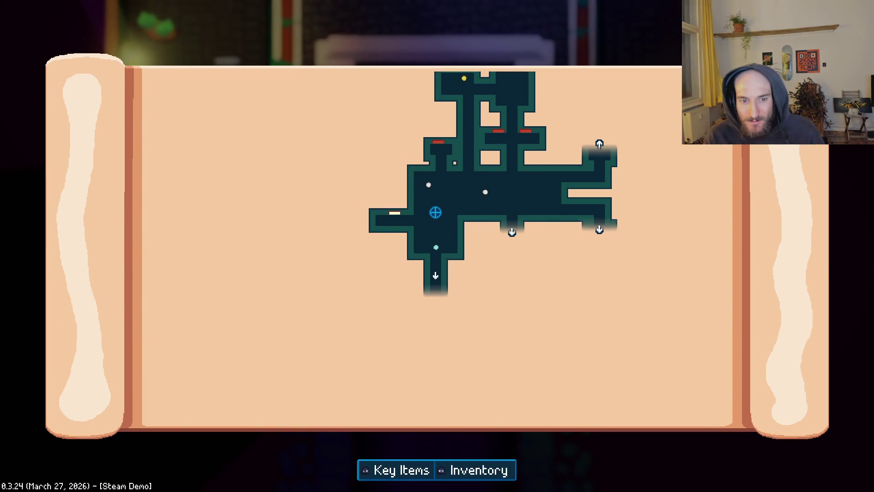
pyautogui.press('m')
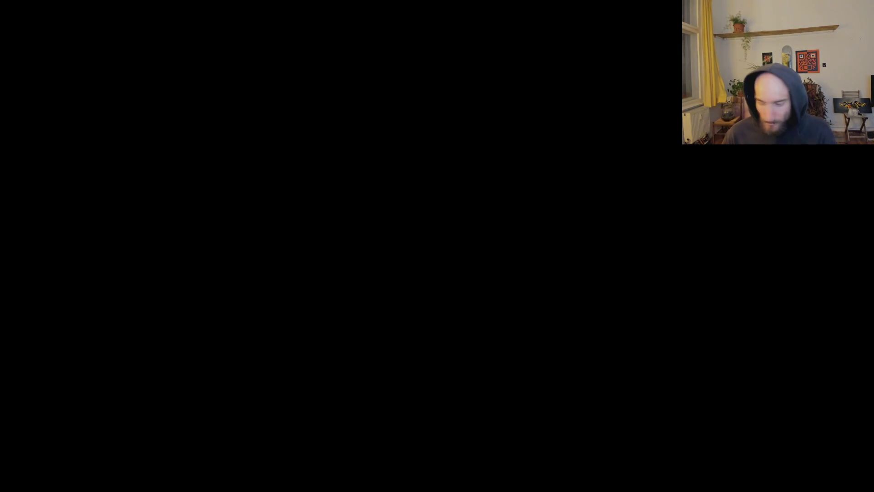
# Step: Walk up toward the pillar and read through the welcome dialogue
pyautogui.press('e')
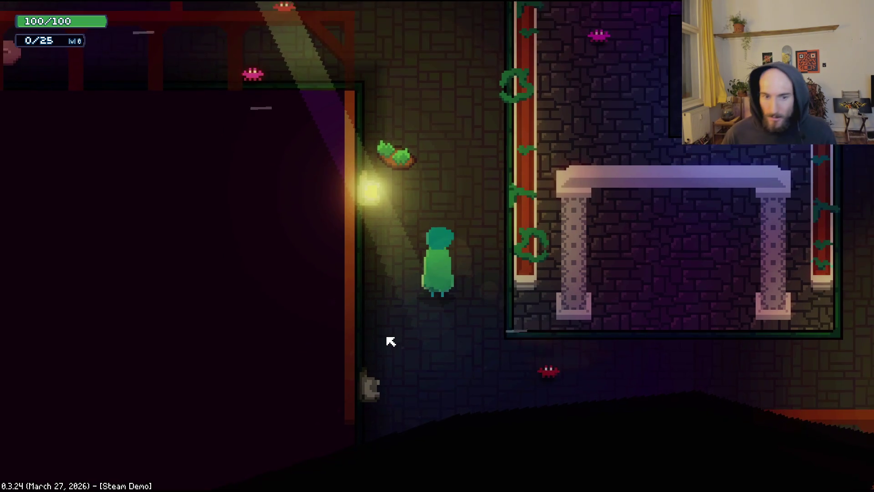
pyautogui.press('w')
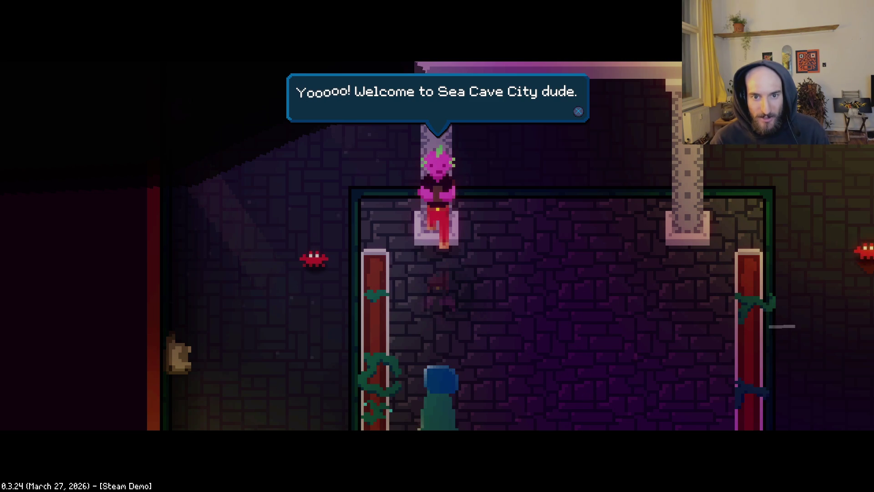
pyautogui.press('Return')
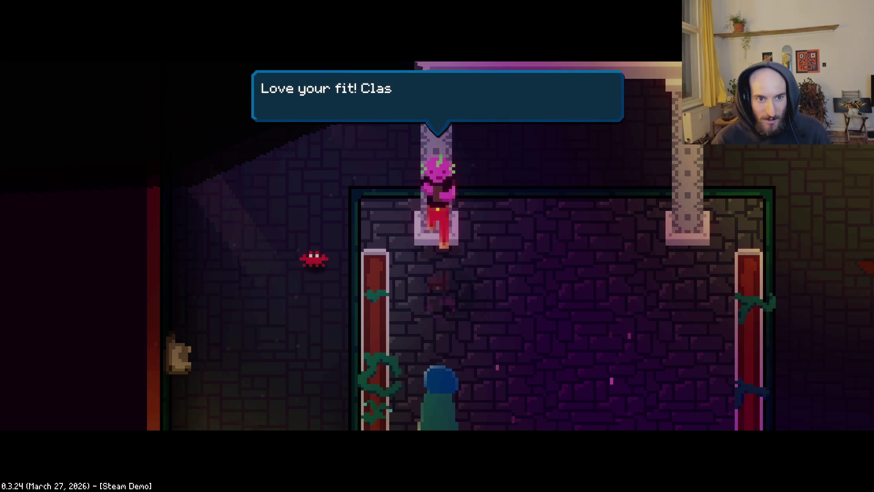
pyautogui.press('Return')
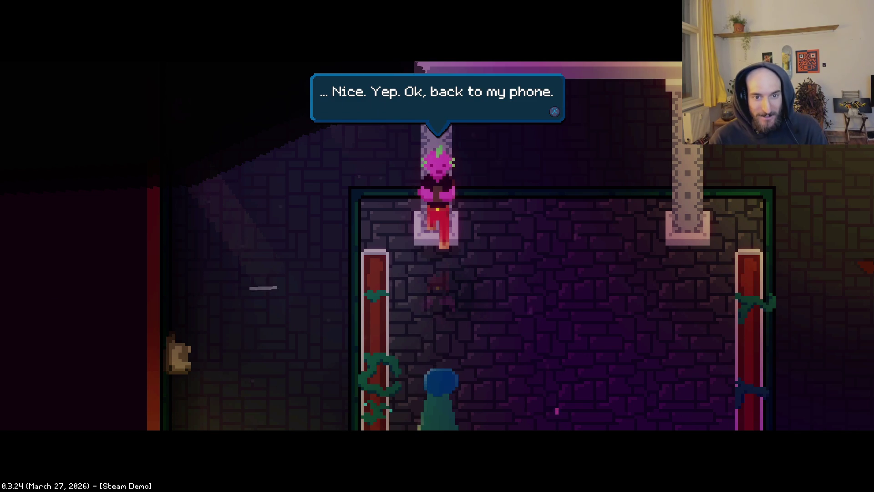
pyautogui.press('Return')
# Step: Return to the archway and start talking to the pink character leaning on the pillar
pyautogui.press('Down')
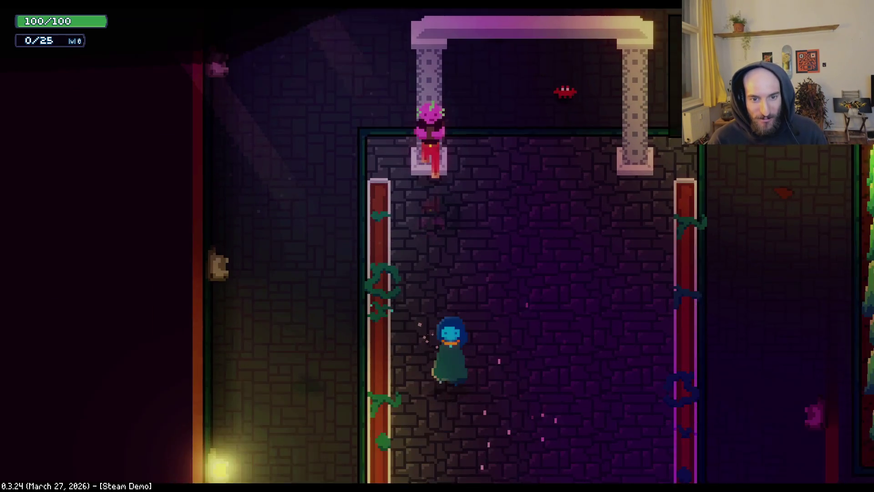
pyautogui.press('Up')
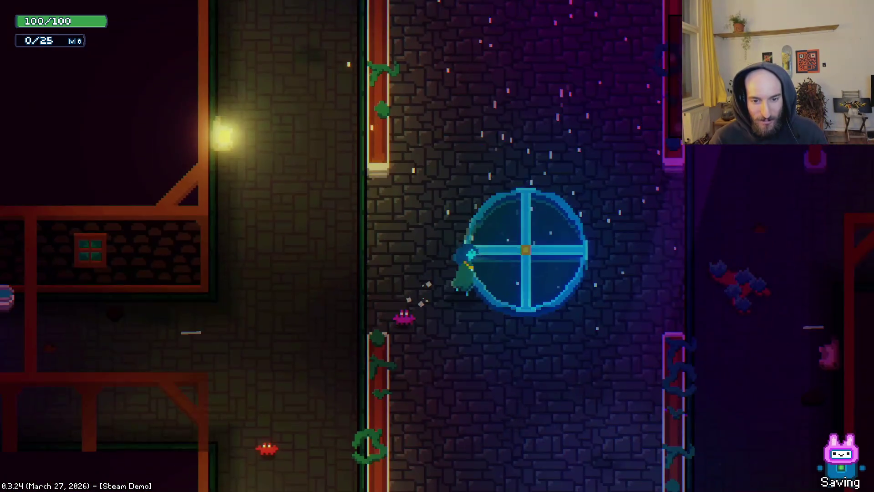
pyautogui.press('Down')
pyautogui.press('Left')
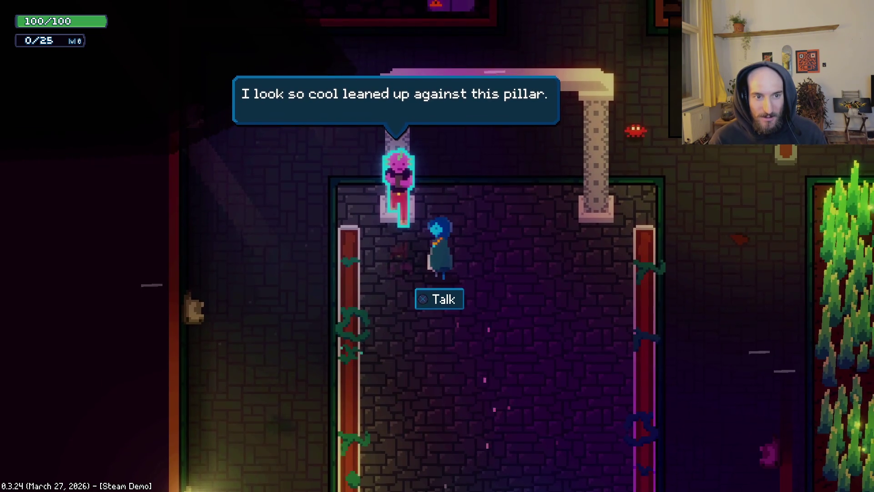
pyautogui.press('e')
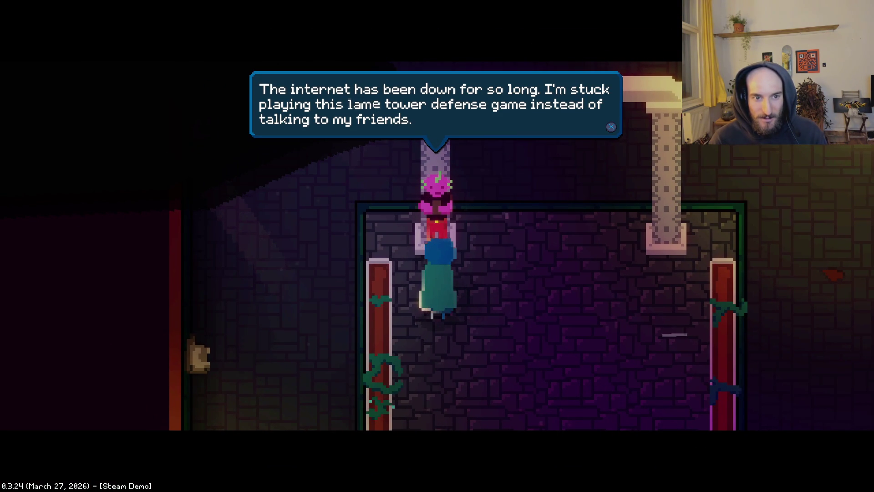
# Step: Go home from the Sea Cave City save point and advance through the beach memory conversation
pyautogui.press('e')
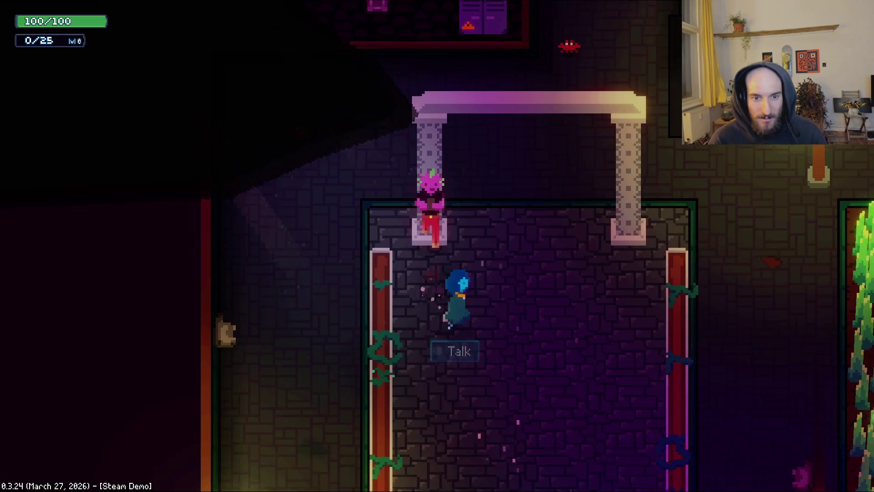
pyautogui.press('s')
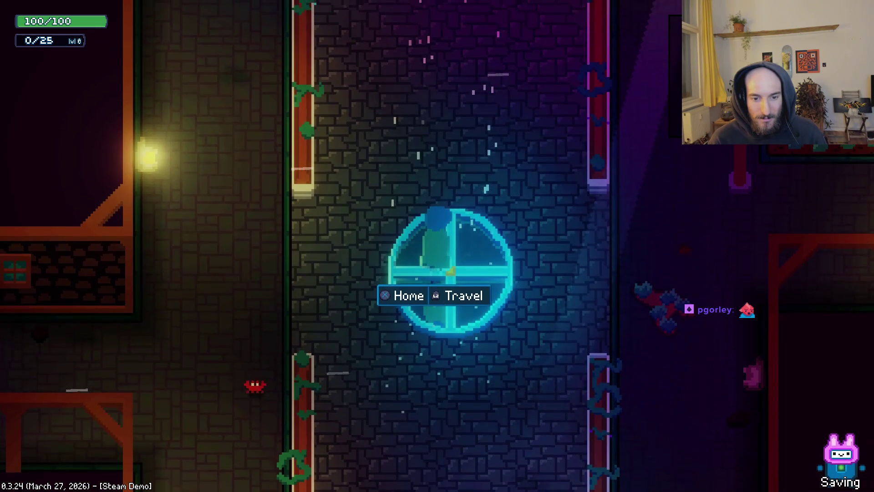
pyautogui.press('e')
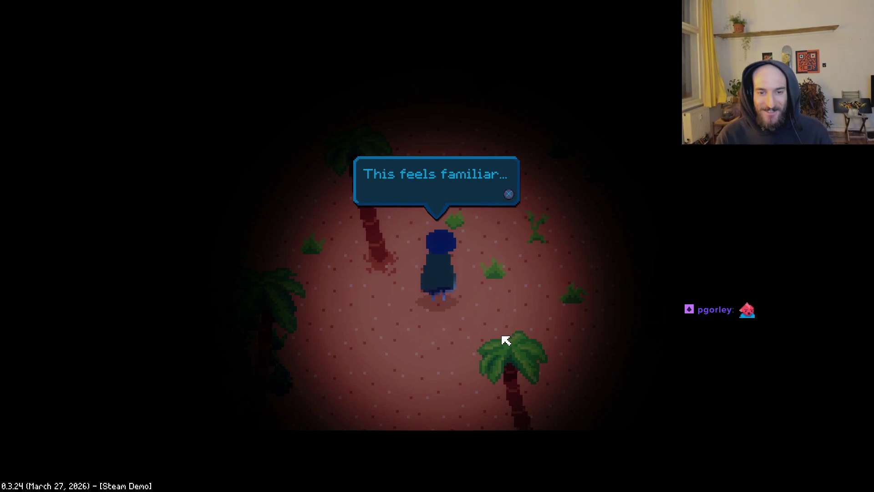
pyautogui.press('space')
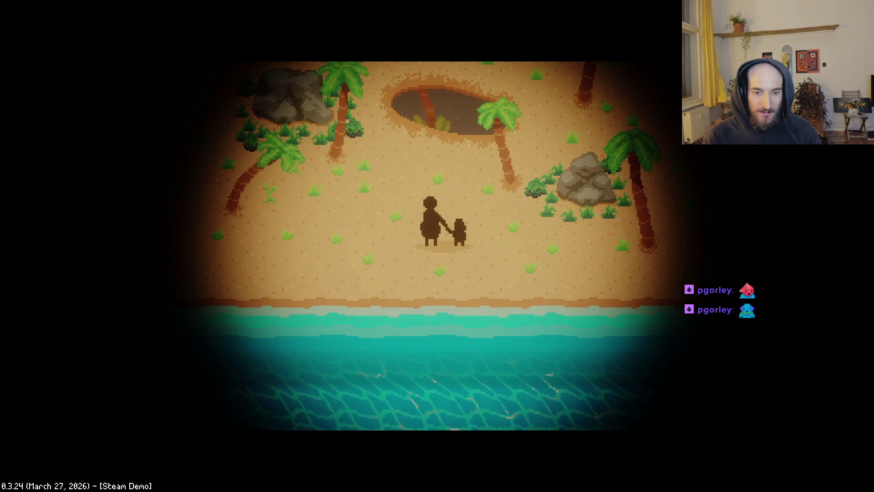
pyautogui.press('space')
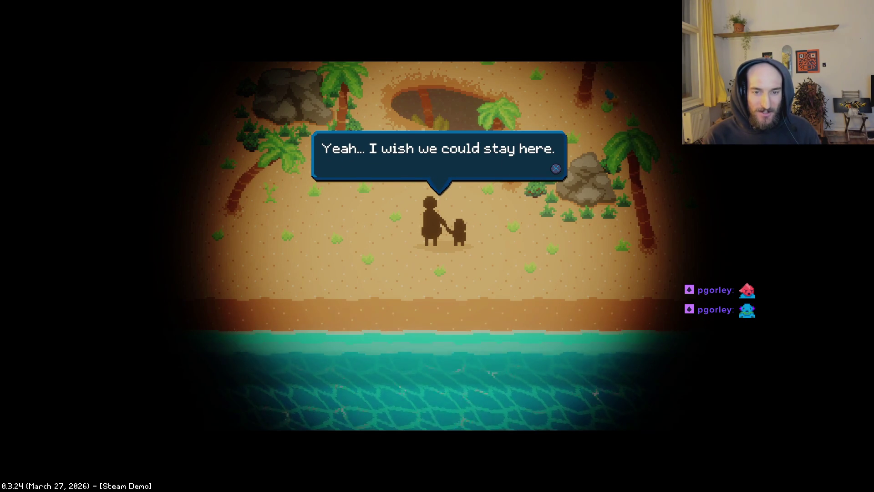
pyautogui.press('space')
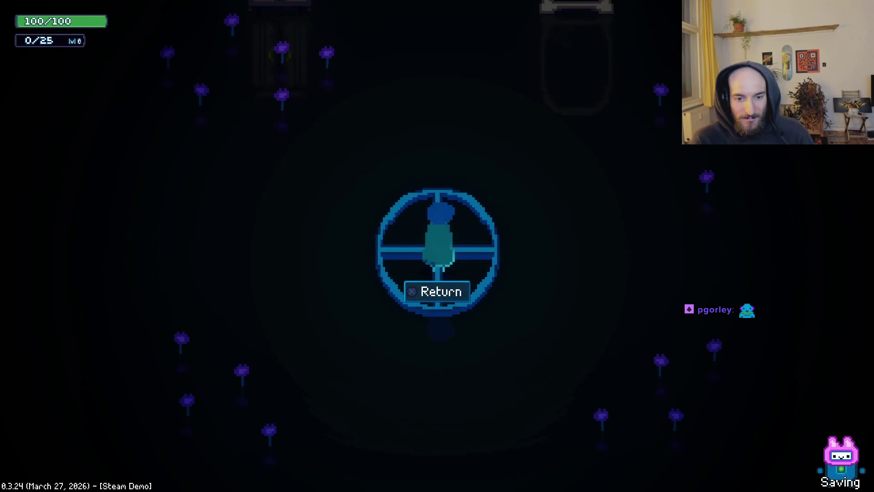
# Step: Walk around the room between the wardrobe, the mirror and the circle
pyautogui.press('w')
pyautogui.press('a')
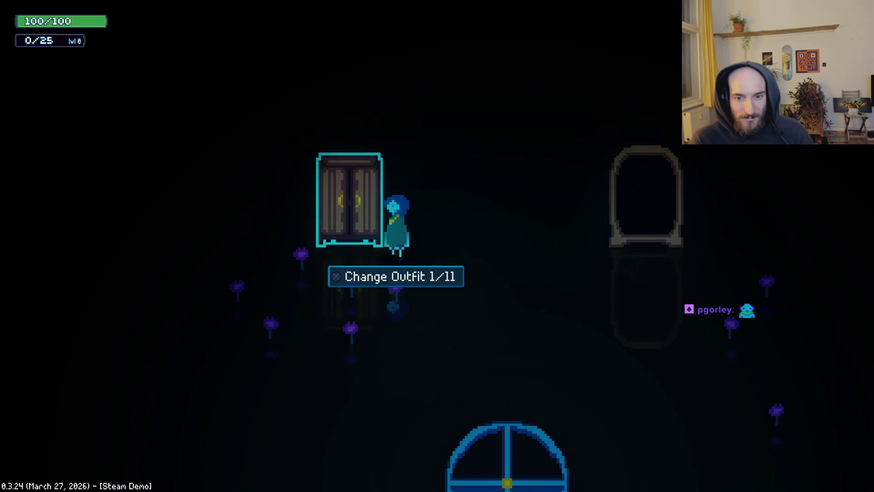
pyautogui.press('d')
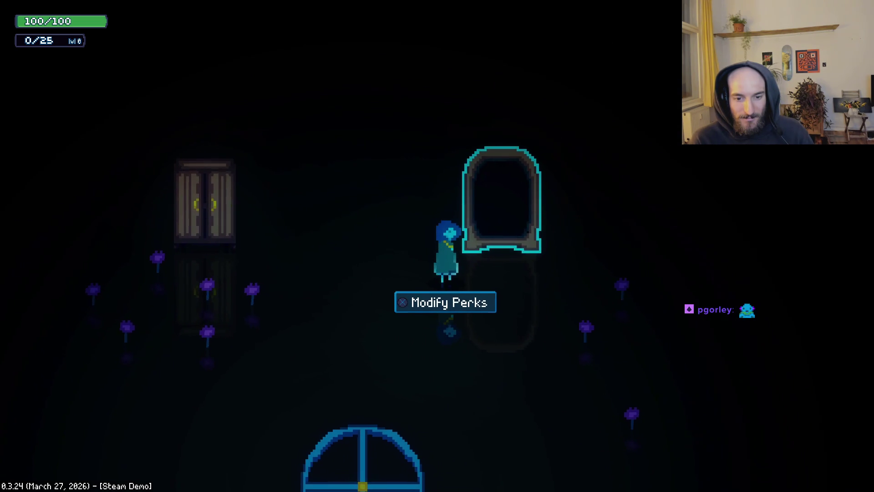
pyautogui.press('s')
pyautogui.press('a')
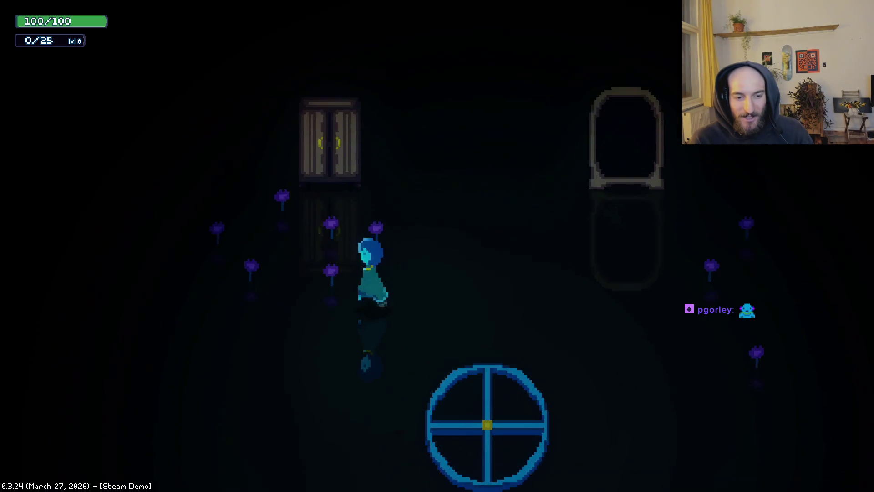
pyautogui.press('d')
pyautogui.press('w')
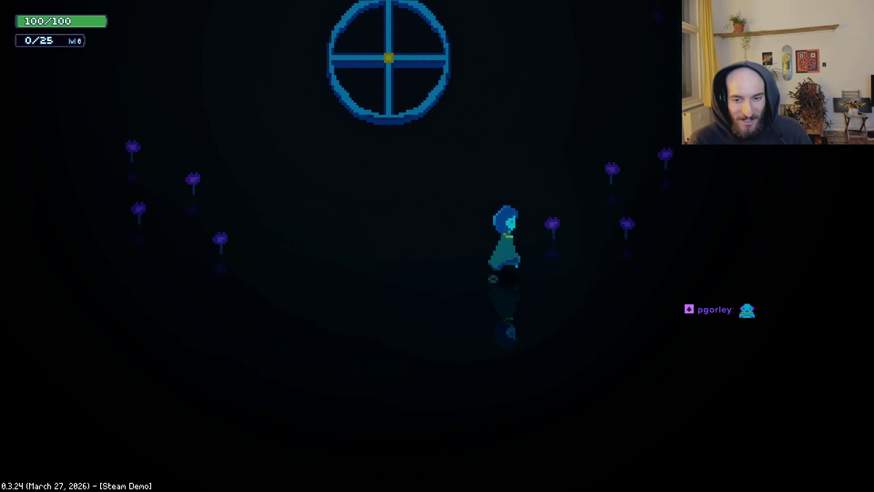
pyautogui.press('w')
pyautogui.press('a')
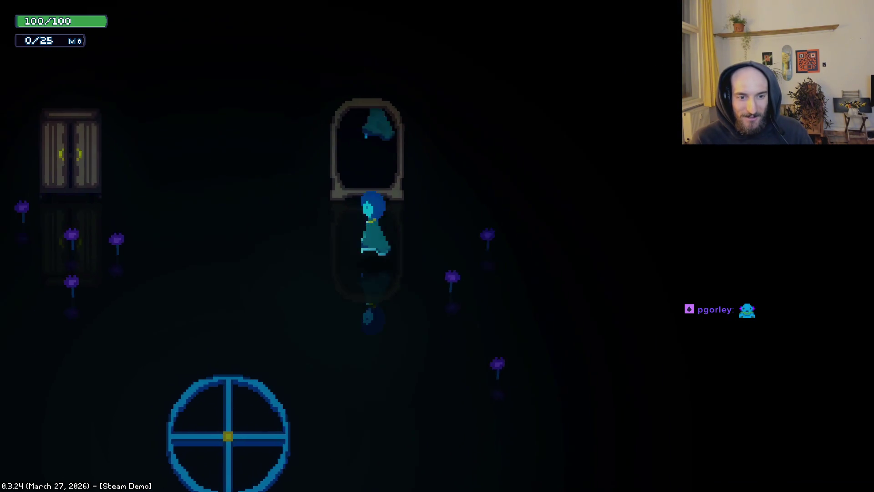
# Step: Cycle the wardrobe's outfits up to number 8, checking the look at the mirror
pyautogui.press('a')
pyautogui.press('e')
pyautogui.press('e')
pyautogui.press('e')
pyautogui.press('e')
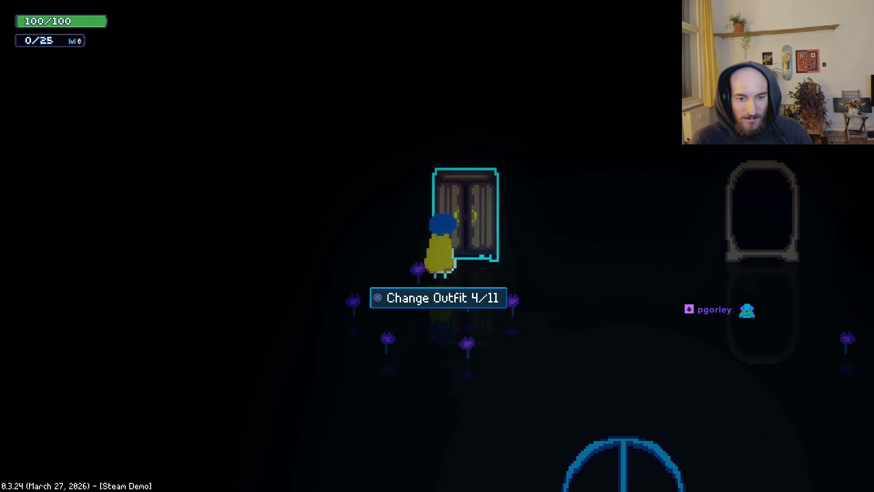
pyautogui.press('d')
pyautogui.press('e')
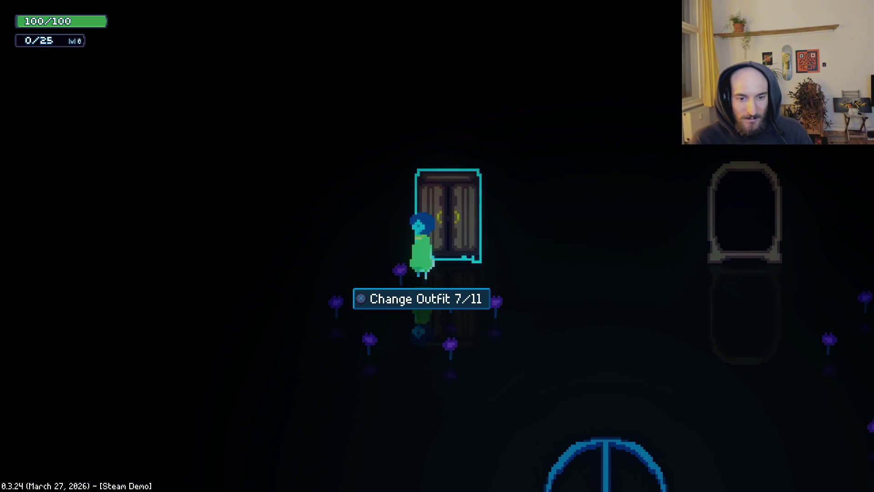
pyautogui.press('e')
pyautogui.press('e')
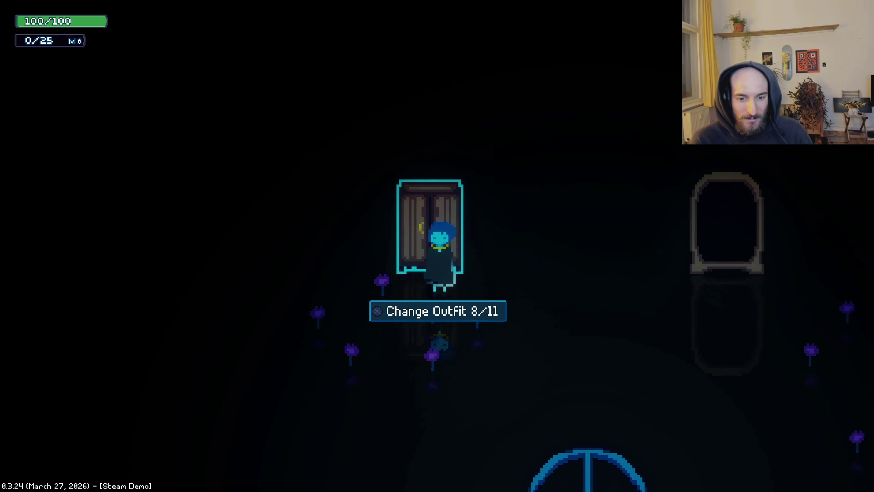
pyautogui.press('d')
pyautogui.press('a')
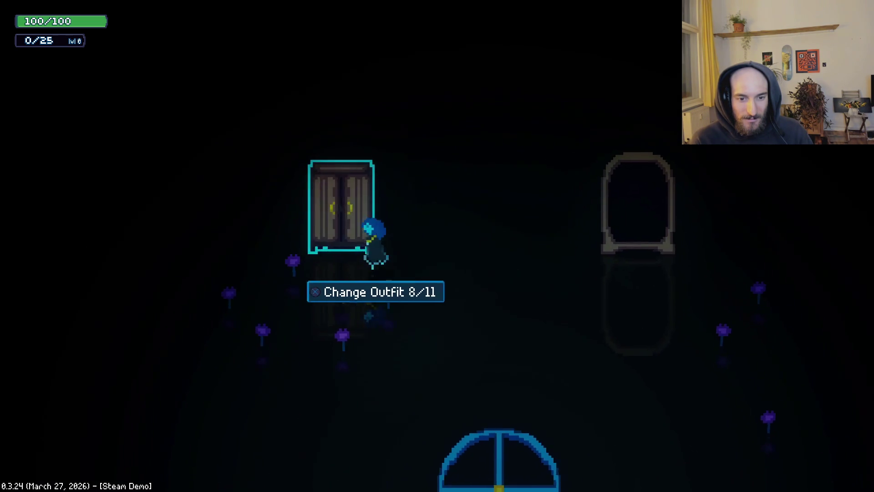
# Step: Cycle on to outfit 11/11, the maroon robe, and view the perk screen at the mirror
pyautogui.press('e')
pyautogui.press('e')
pyautogui.press('e')
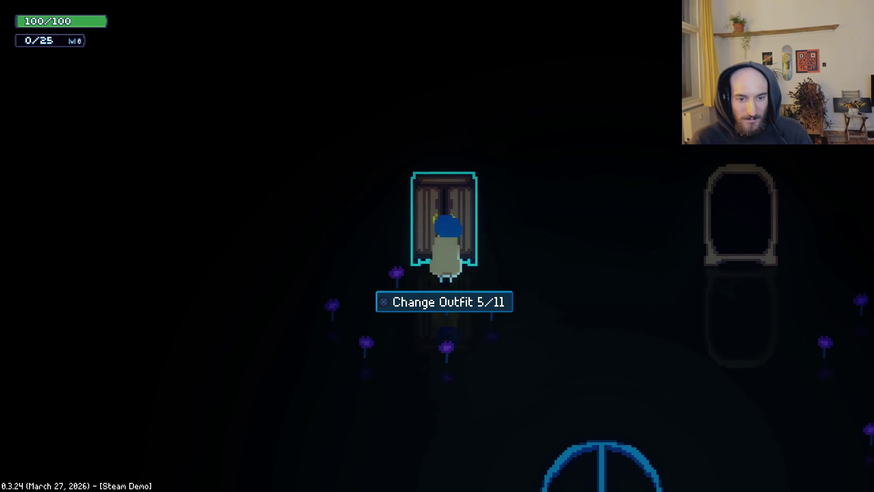
pyautogui.press('e')
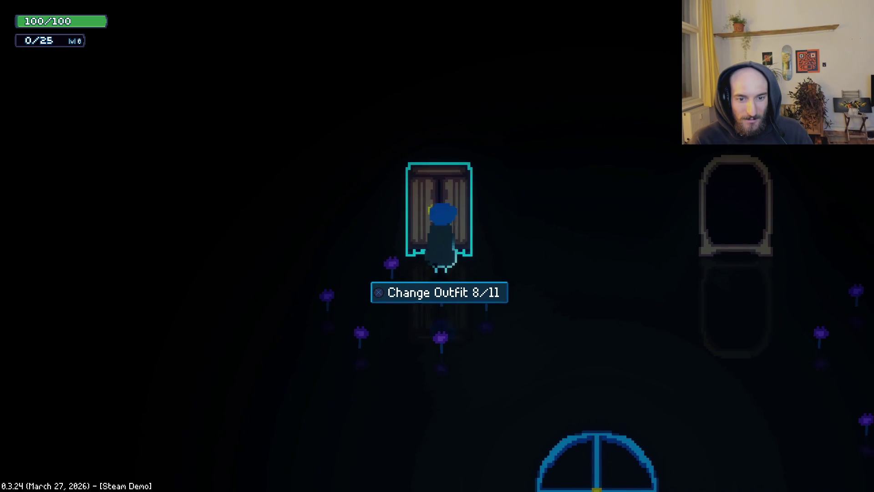
pyautogui.press('e')
pyautogui.press('e')
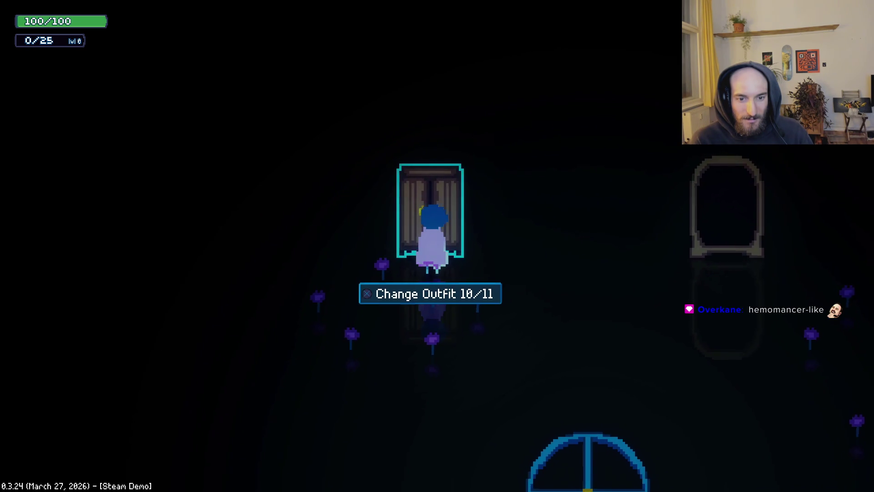
pyautogui.press('e')
pyautogui.press('d')
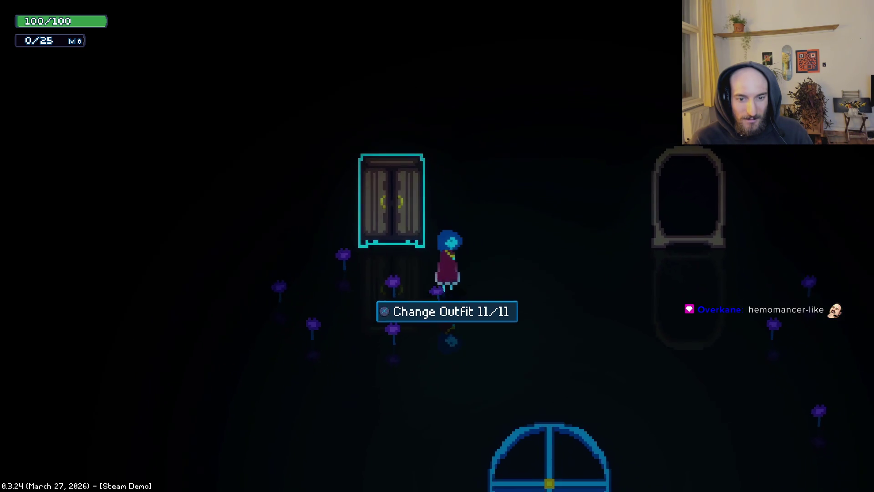
pyautogui.press('e')
pyautogui.press('s')
pyautogui.press('w')
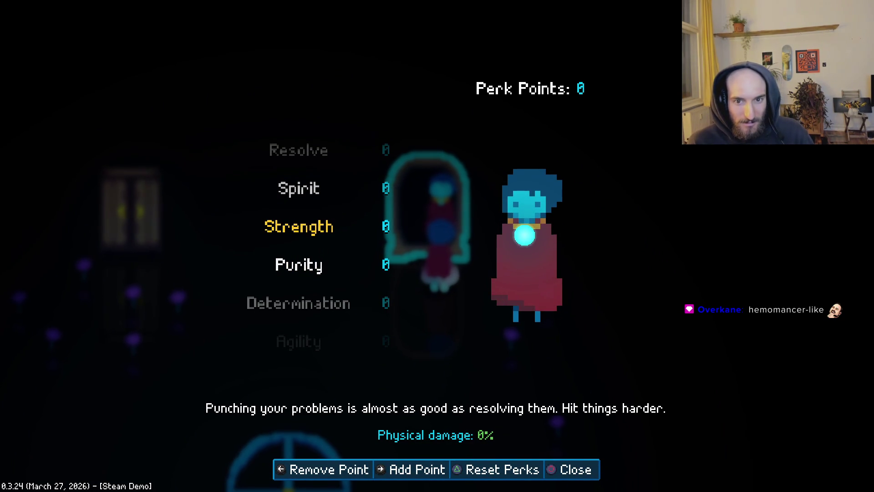
pyautogui.press('w')
pyautogui.press('s')
pyautogui.press('w')
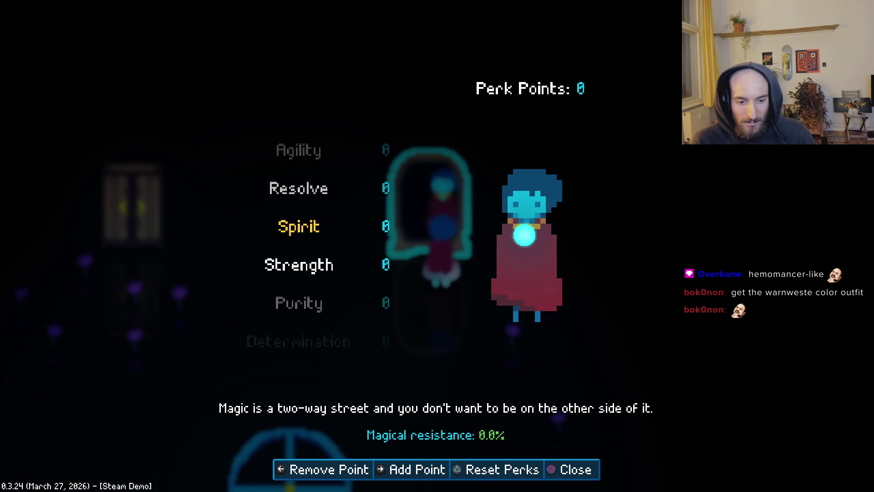
pyautogui.press('w')
pyautogui.press('w')
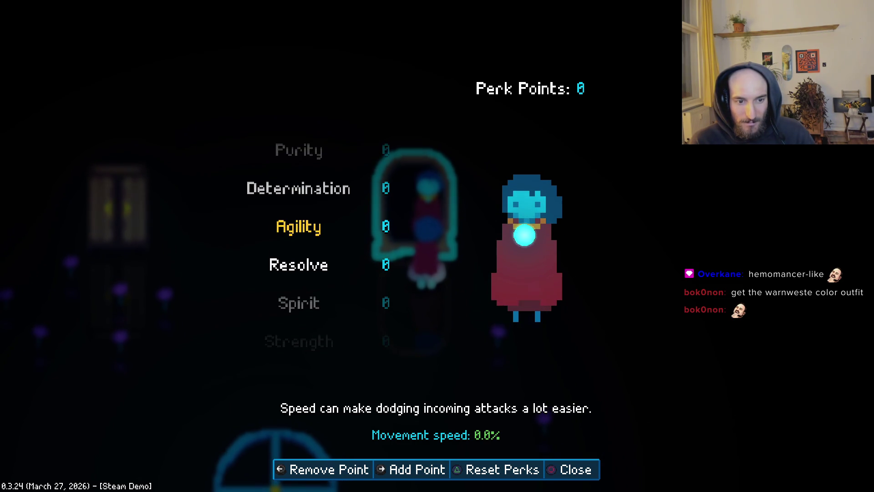
pyautogui.press('Up')
pyautogui.press('Up')
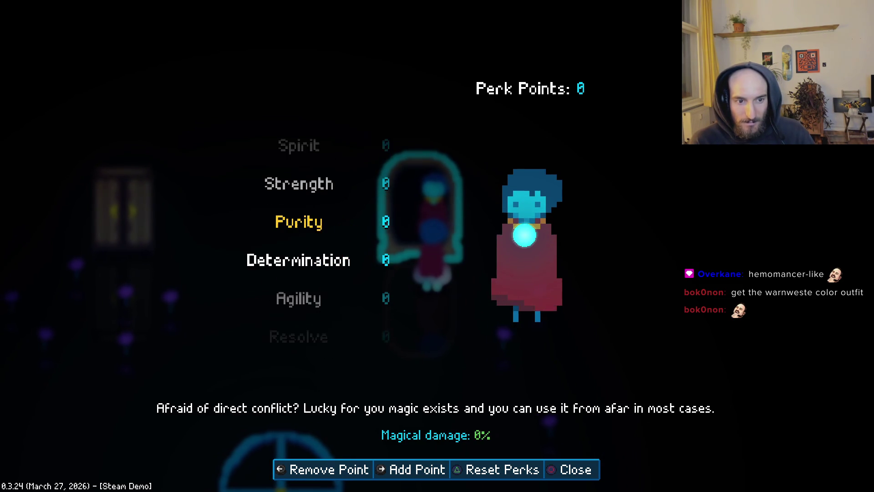
pyautogui.press('Up')
pyautogui.press('Up')
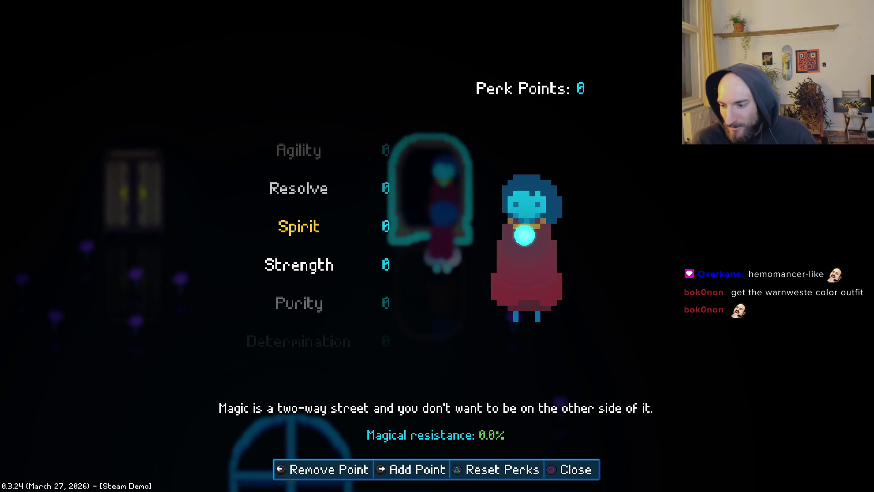
pyautogui.press('Escape')
pyautogui.press('Left')
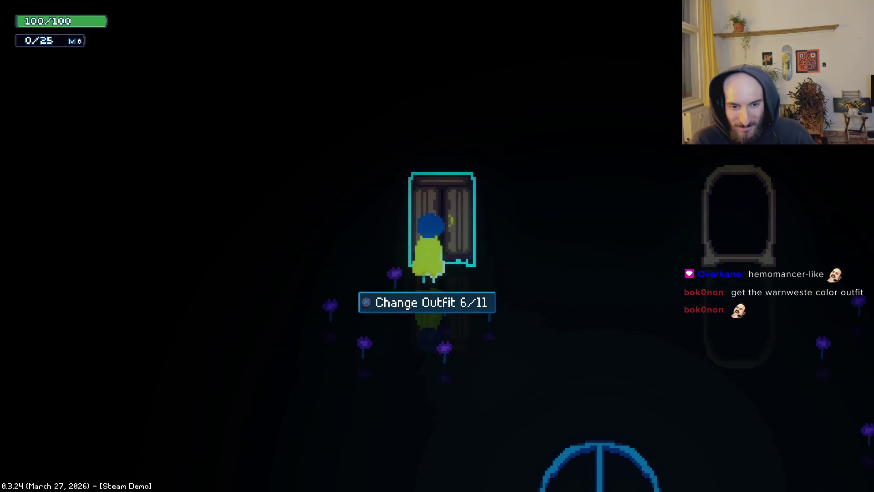
# Step: Walk back and forth between the wardrobe and the Return circle, keeping the maroon robe on
pyautogui.press('Down')
pyautogui.press('Up')
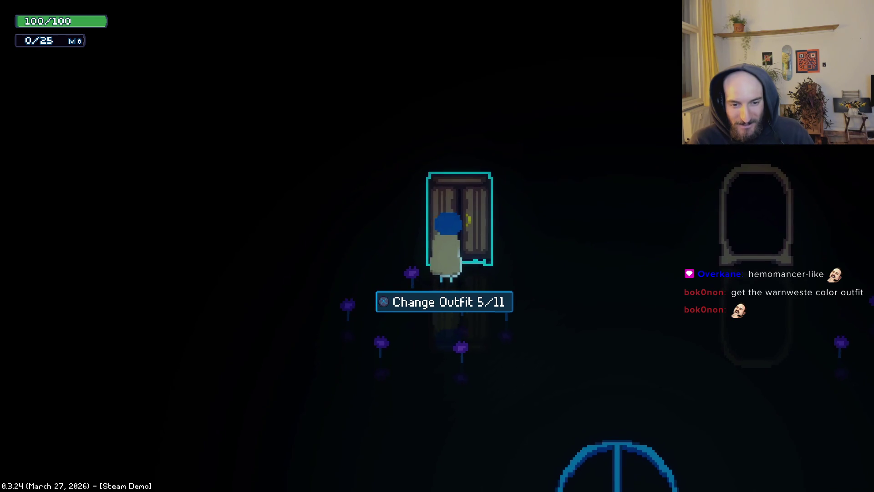
pyautogui.press('Down')
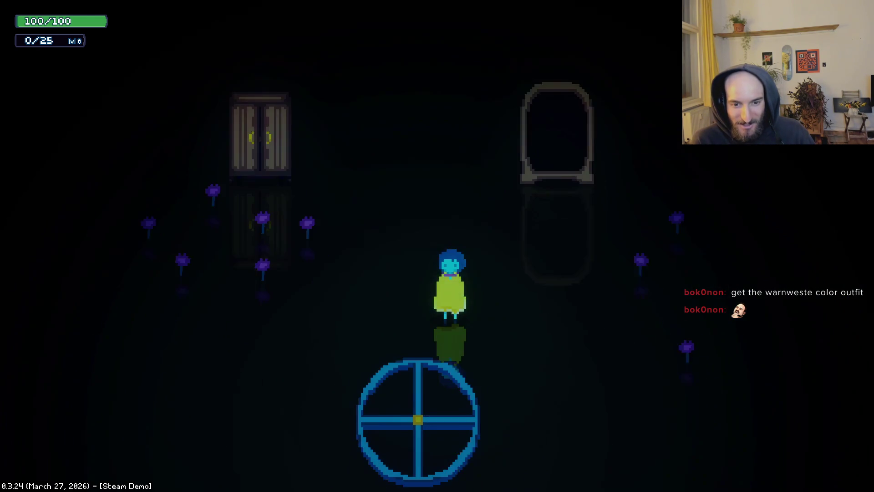
pyautogui.press('Left')
pyautogui.press('Up')
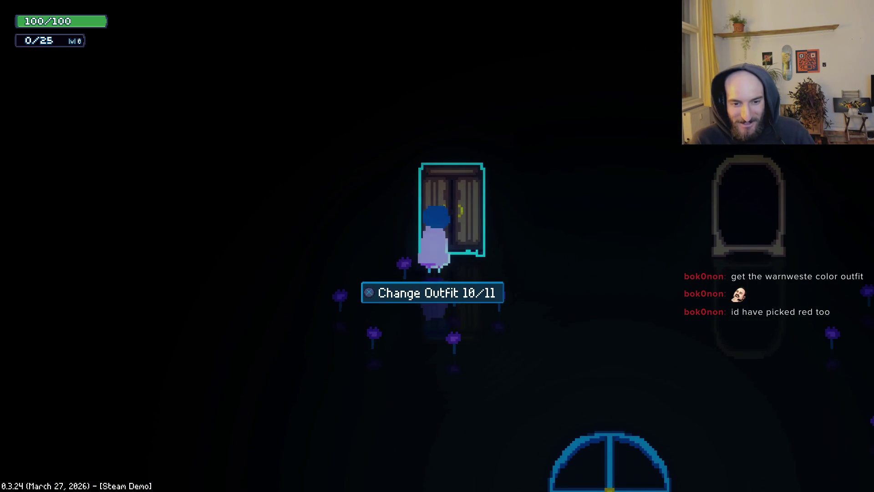
pyautogui.press('Down')
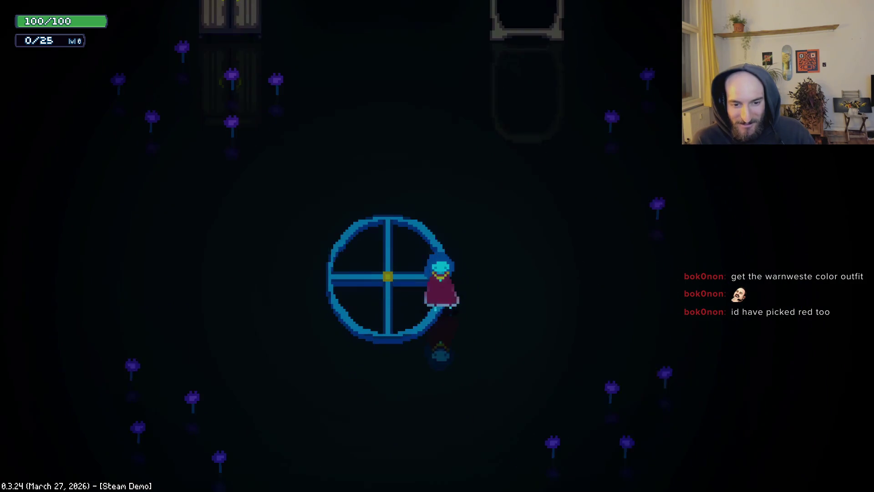
pyautogui.press('Up')
# Step: Step onto the Return circle to go back to the city
pyautogui.press('Down')
pyautogui.press('Left')
pyautogui.press('e')
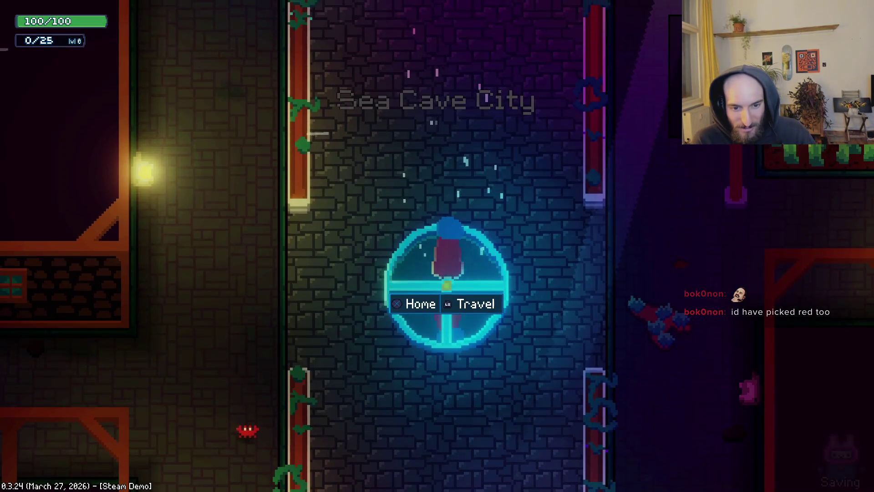
# Step: Choose Void Landing as the destination in the travel map and confirm the trip
pyautogui.press('f')
pyautogui.press('Up')
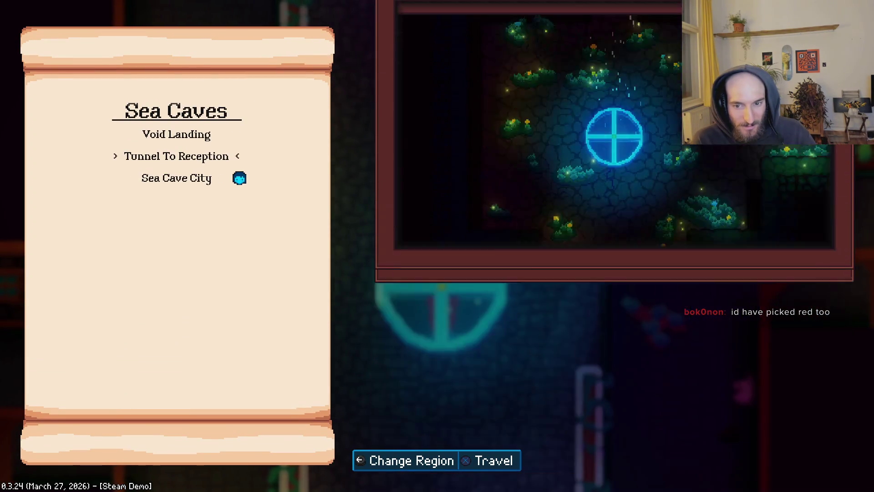
pyautogui.press('Up')
pyautogui.press('Return')
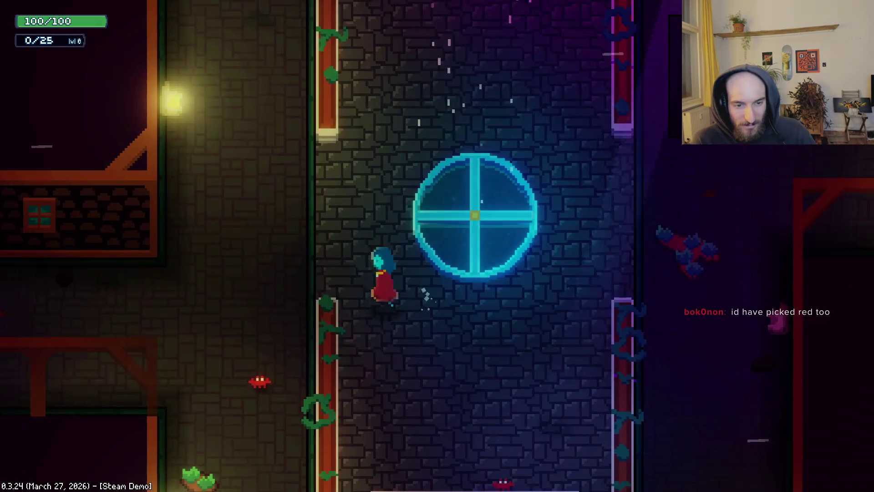
# Step: Enter Bobby's House, open the green chest and pick up the Plastic Sword
pyautogui.press('a')
pyautogui.press('w')
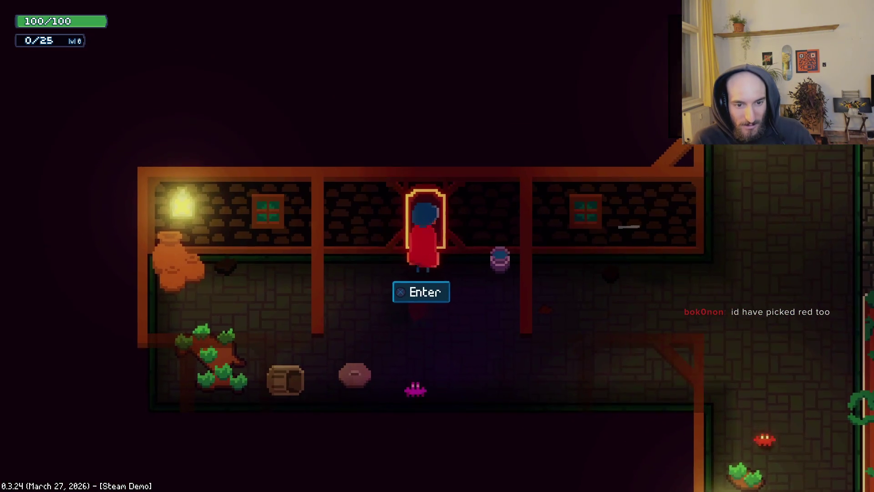
pyautogui.press('e')
pyautogui.press('w')
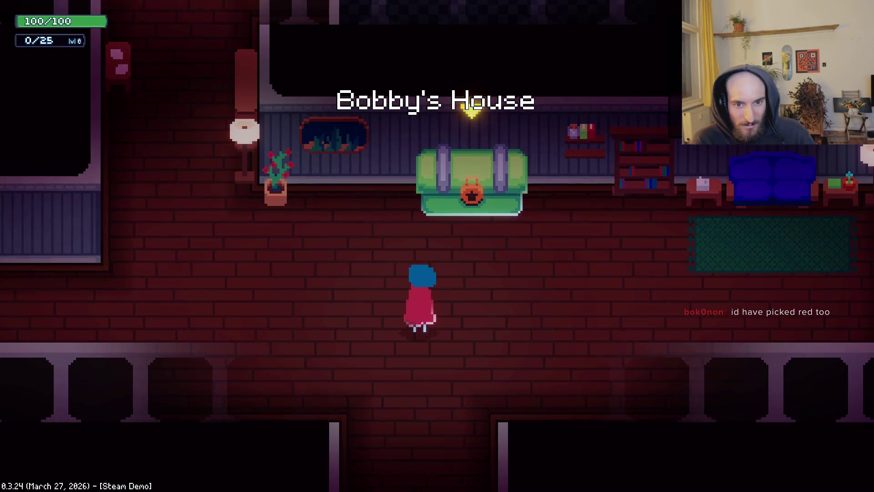
pyautogui.press('e')
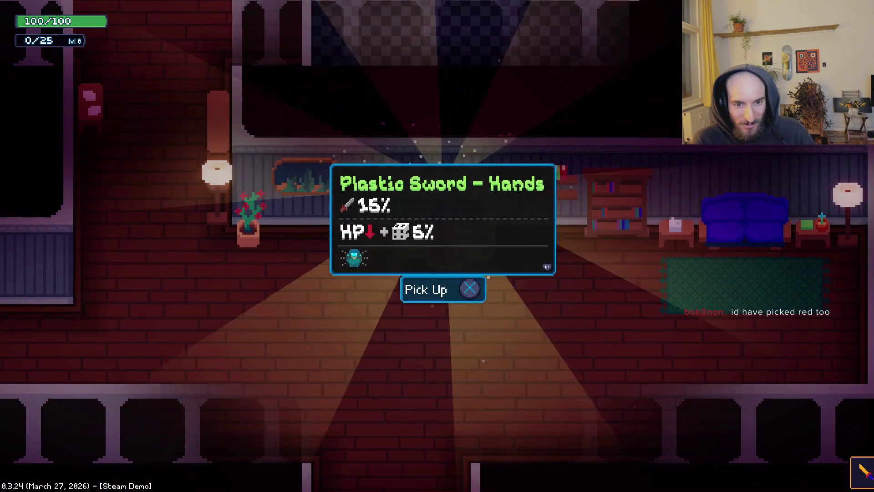
pyautogui.press('e')
# Step: Check the Plastic Sword in the inventory, confirming Physical Damage at 15.00%
pyautogui.press('a')
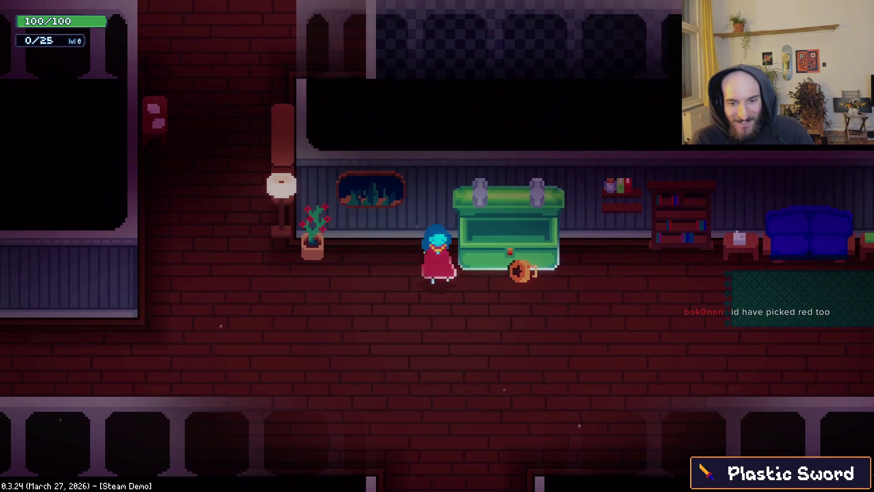
pyautogui.press('s')
pyautogui.press('Tab')
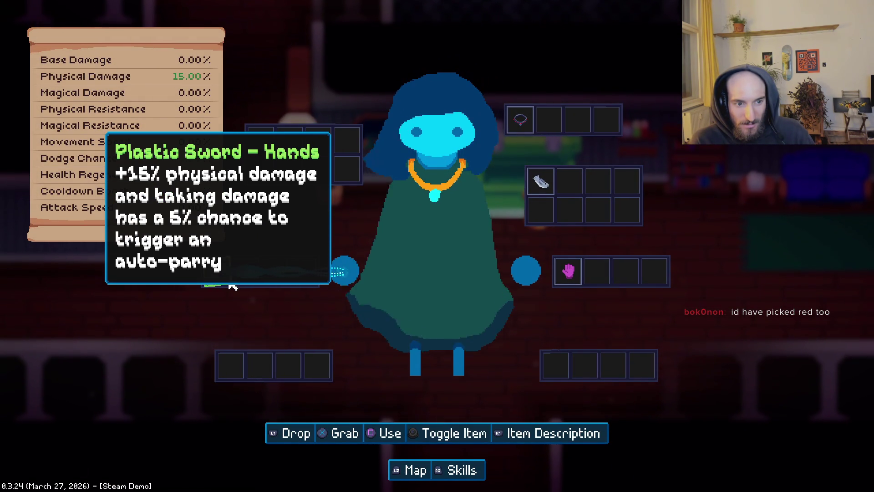
pyautogui.press('Tab')
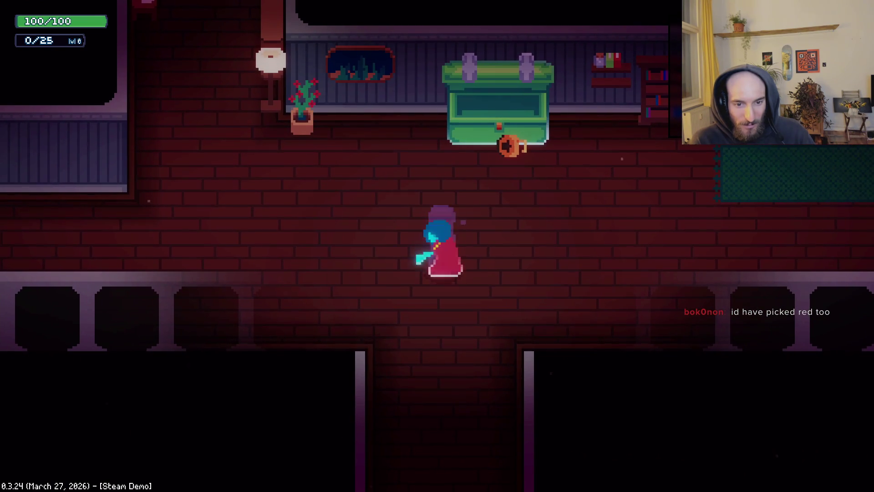
# Step: Walk along the corridor past the floor lamp into the sofa room
pyautogui.press('a')
pyautogui.press('w')
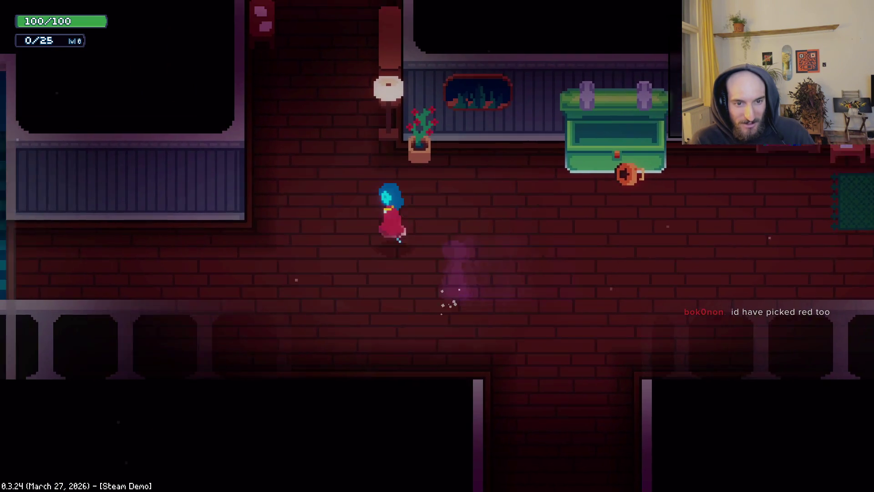
pyautogui.press('d')
pyautogui.press('s')
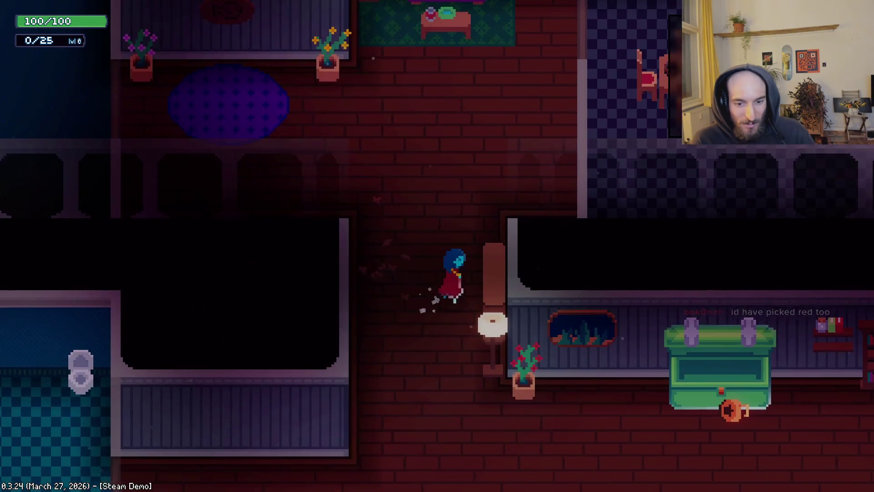
pyautogui.press('w')
pyautogui.press('w')
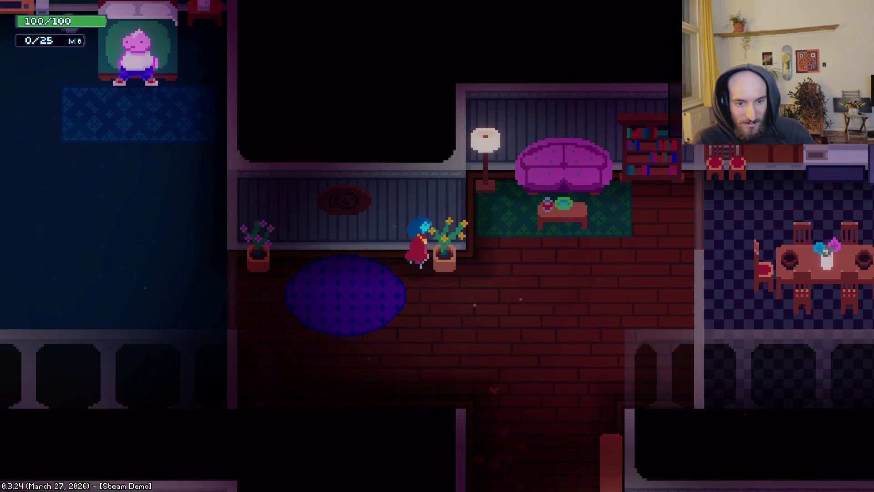
pyautogui.press('d')
pyautogui.press('d')
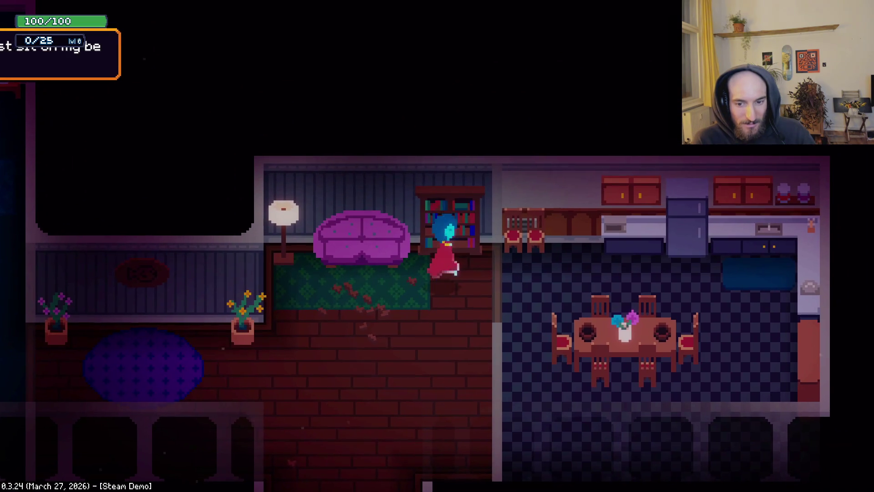
# Step: Cross the kitchen into the dark bedroom and approach the pink character's bed
pyautogui.press('s')
pyautogui.press('s')
pyautogui.press('a')
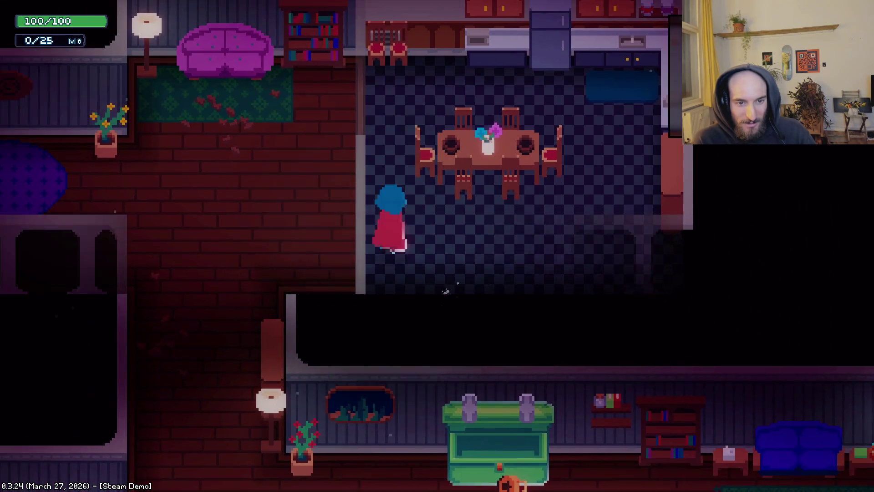
pyautogui.press('w')
pyautogui.press('a')
pyautogui.press('s')
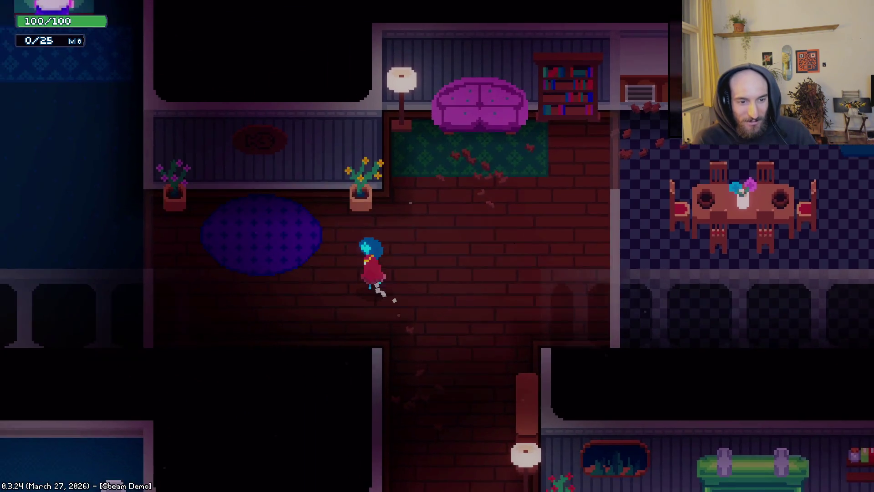
pyautogui.press('a')
pyautogui.press('w')
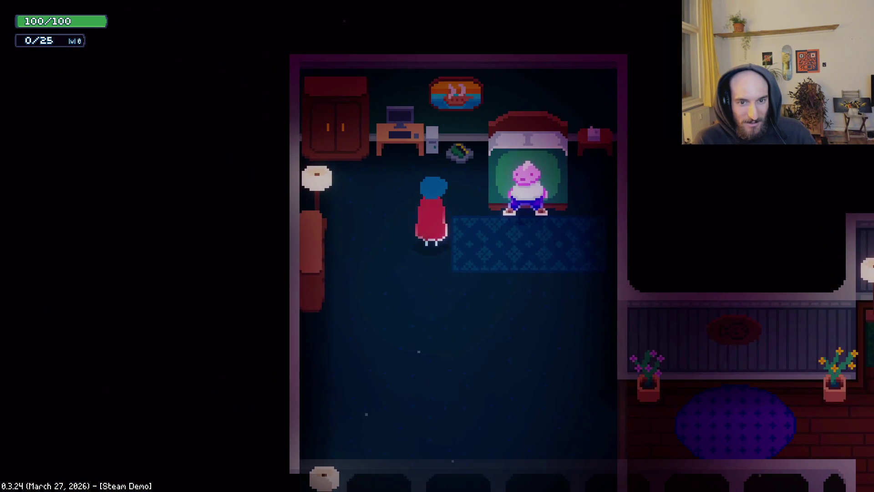
pyautogui.press('d')
# Step: Talk with the pink character about the Gamer Rig, emergency shutdown and Crystal Subway directions
pyautogui.press('e')
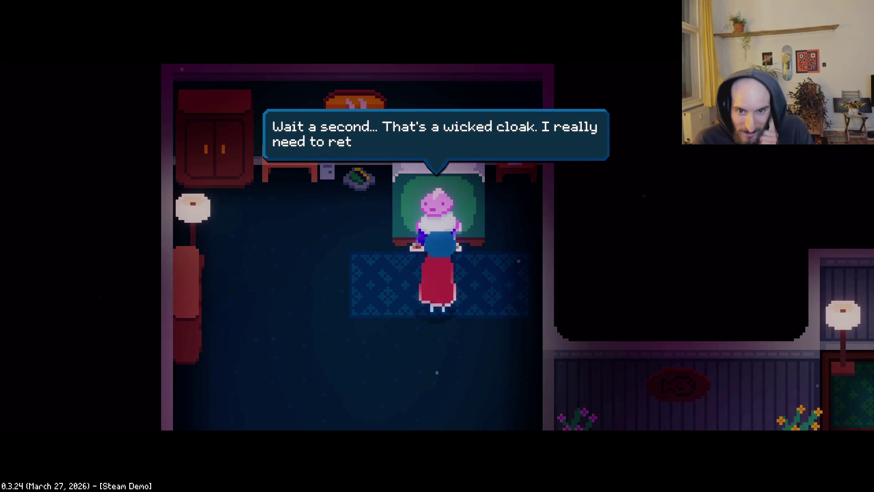
pyautogui.press('e')
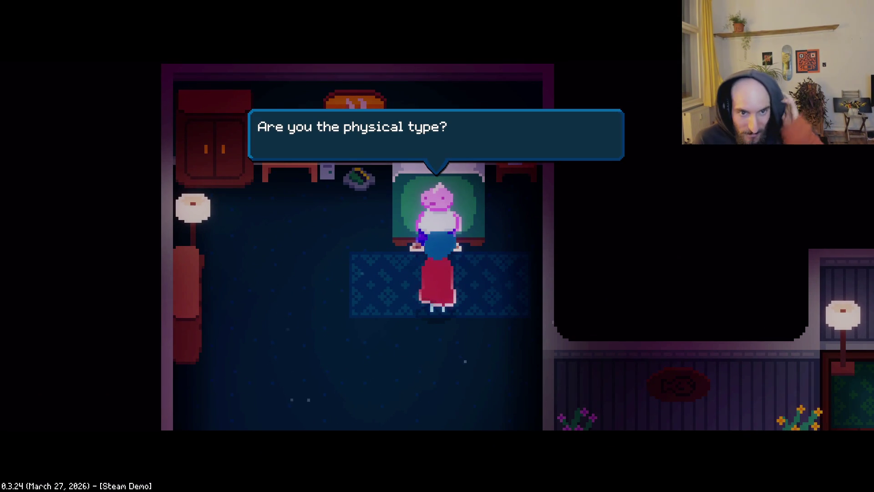
pyautogui.press('e')
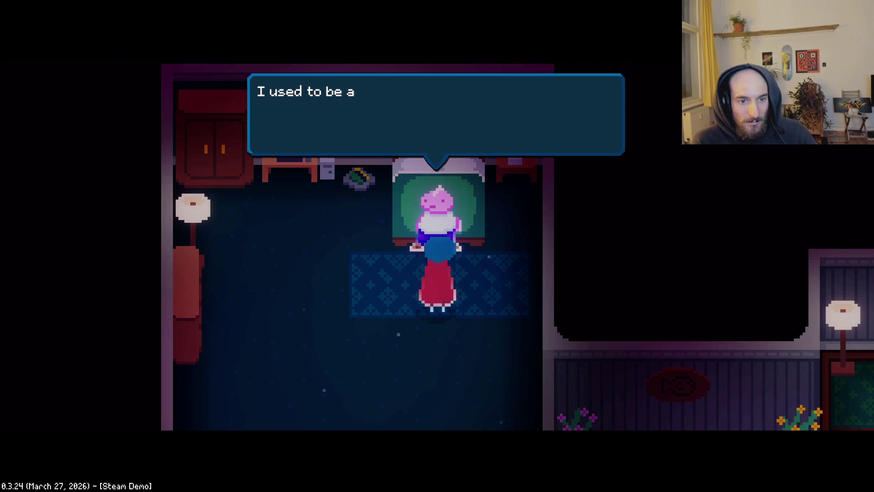
pyautogui.press('e')
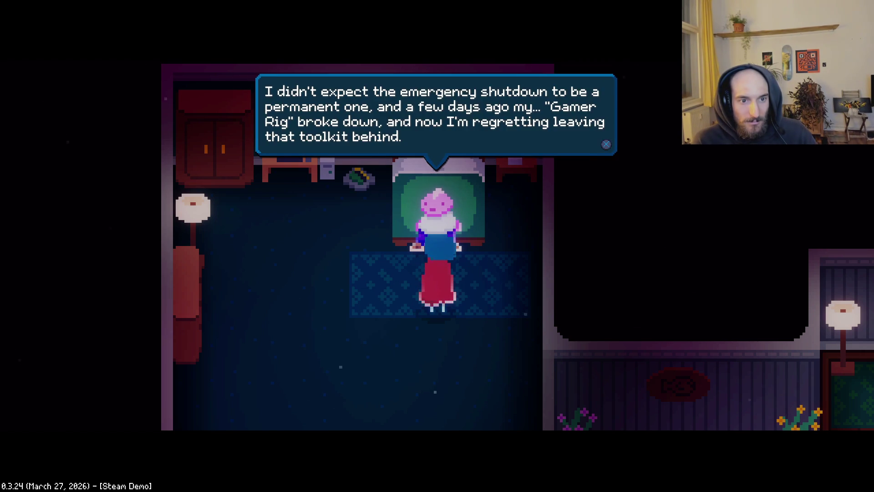
pyautogui.press('e')
pyautogui.press('e')
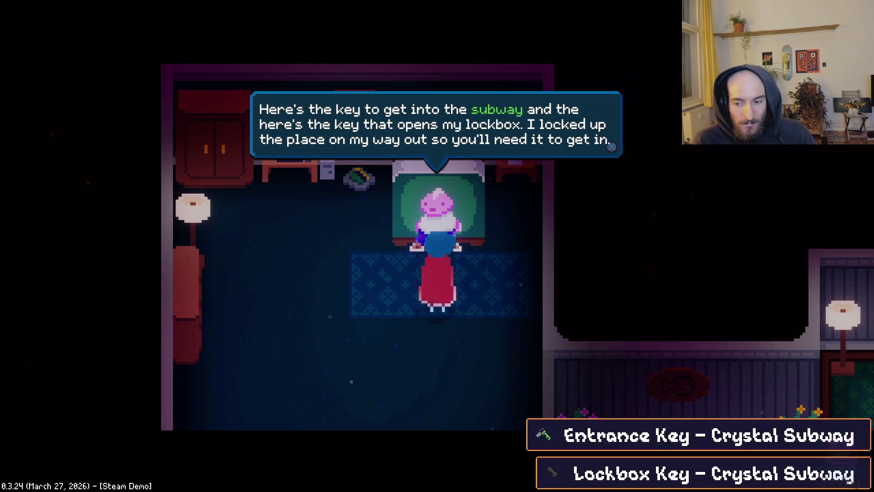
# Step: Receive the Crystal Subway Entrance and Lockbox Keys, then pace the bedroom until the Key Items tip appears
pyautogui.press('e')
pyautogui.press('a')
pyautogui.press('w')
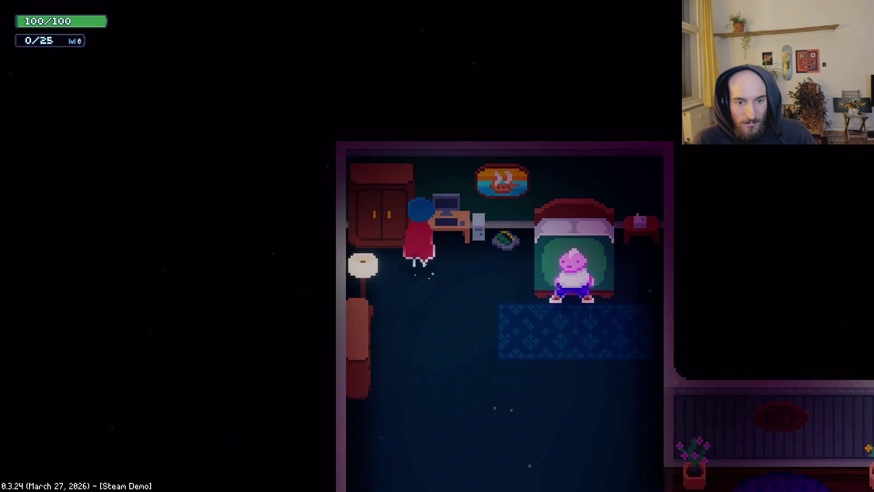
pyautogui.press('d')
pyautogui.press('a')
pyautogui.press('d')
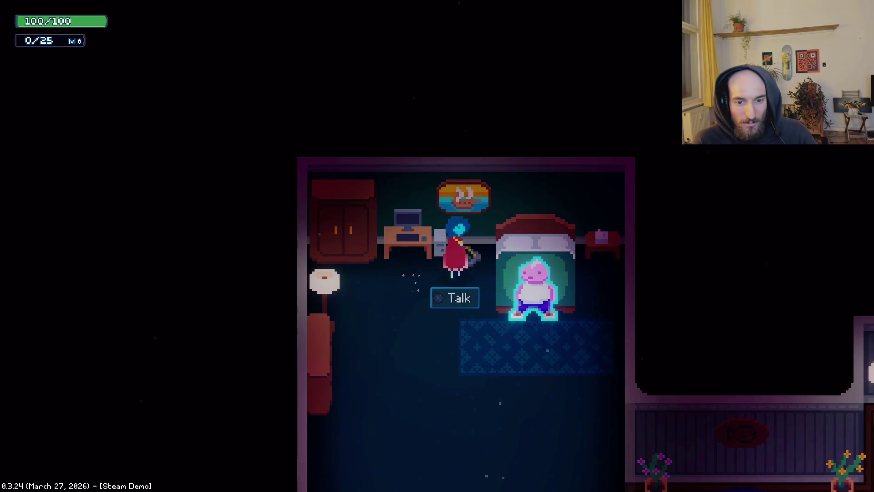
pyautogui.press('a')
pyautogui.press('s')
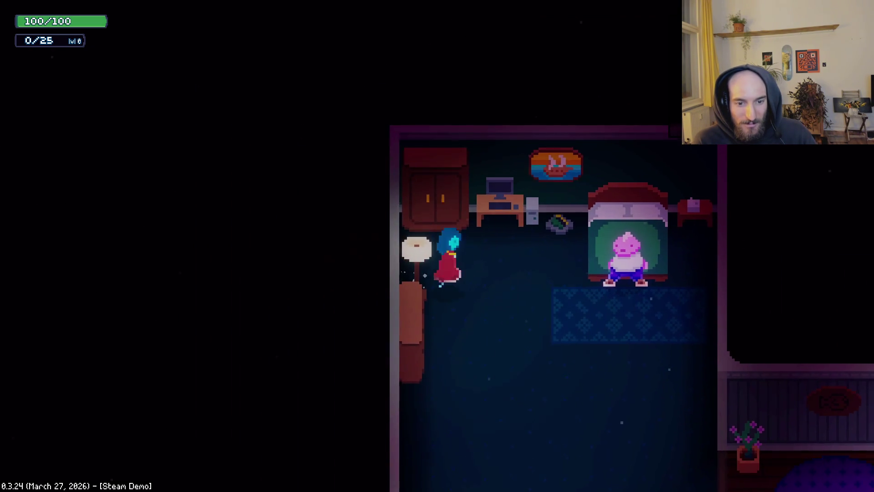
pyautogui.press('d')
pyautogui.press('w')
pyautogui.press('s')
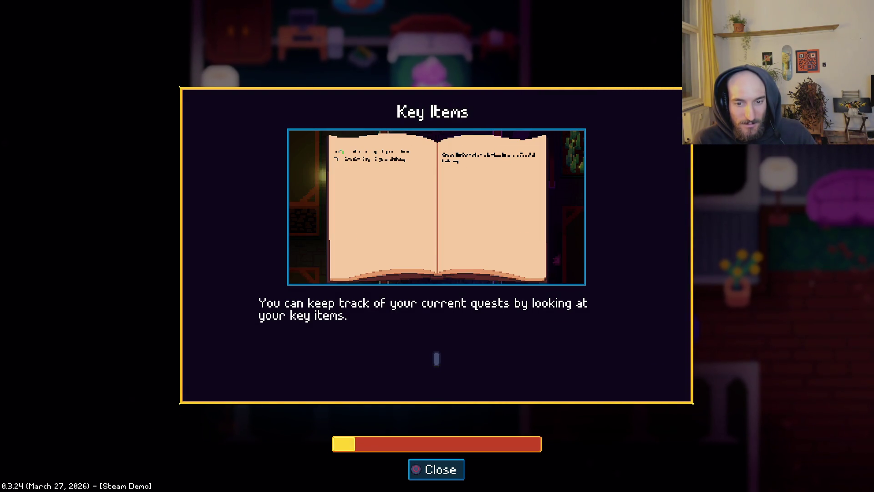
# Step: Dismiss the Key Items tip, then check the map, pause menu and Shock Collar details
pyautogui.press('m')
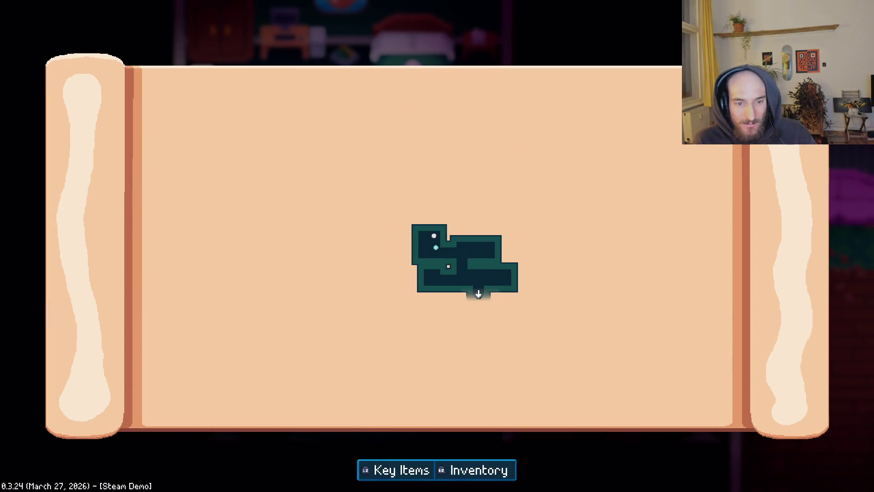
pyautogui.press('m')
pyautogui.press('i')
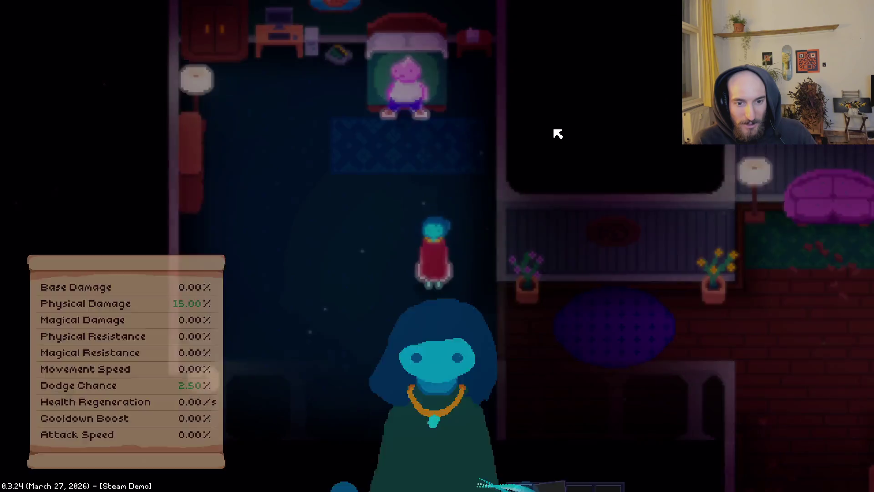
pyautogui.press('i')
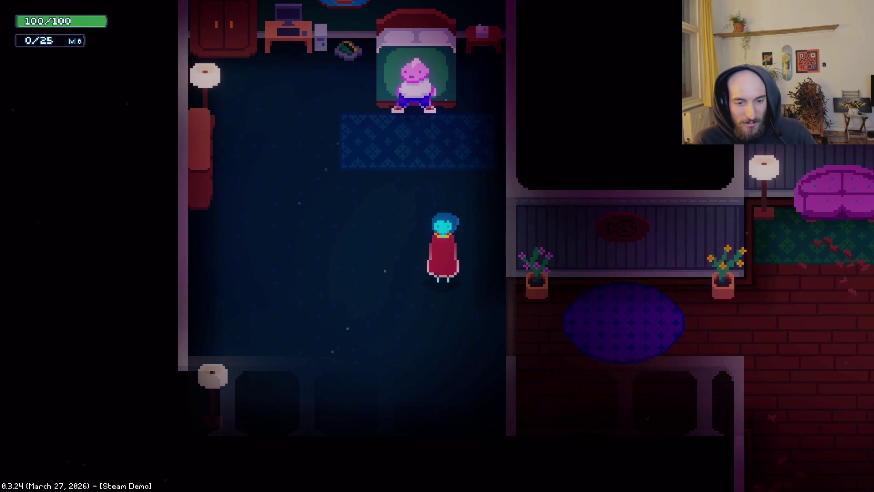
pyautogui.press('Escape')
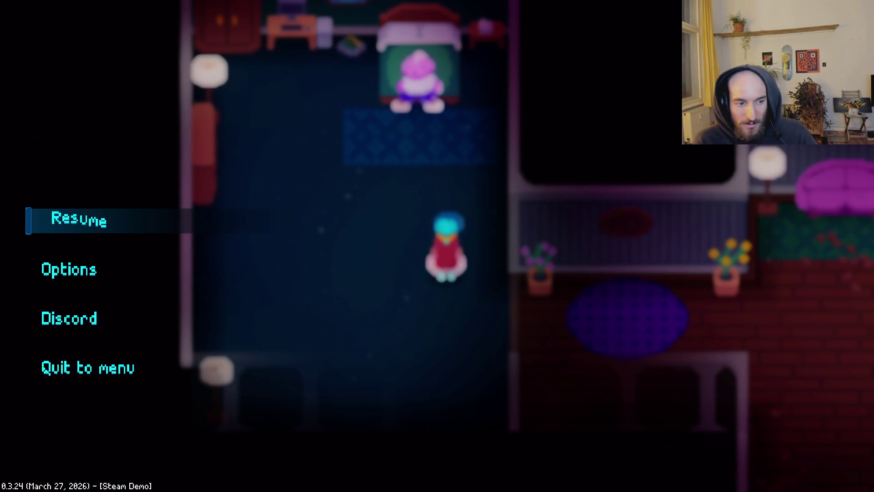
pyautogui.press('Escape')
pyautogui.press('i')
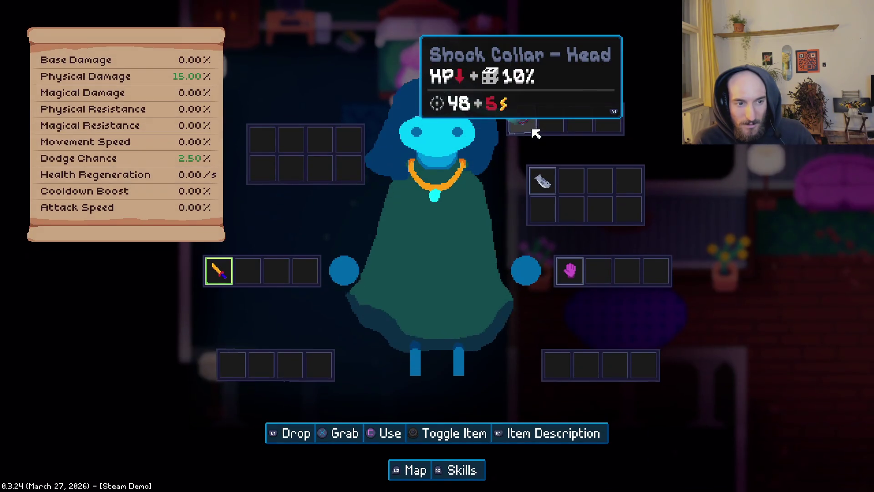
pyautogui.press('i')
pyautogui.press('i')
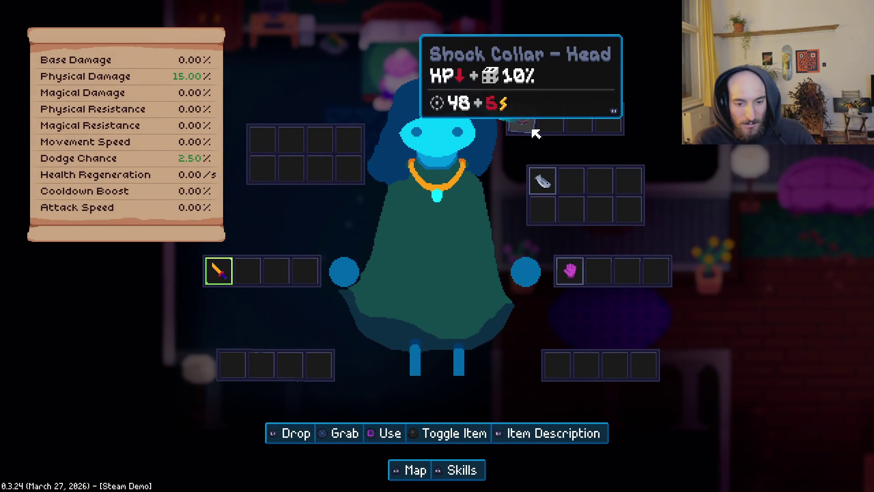
# Step: Cycle the menu pages through Map, Skills, Key Items and Inventory
pyautogui.press('q')
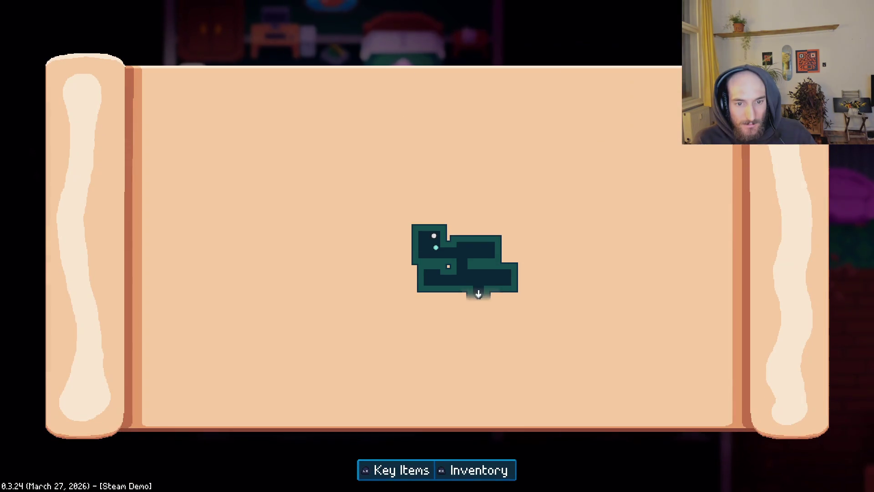
pyautogui.press('e')
pyautogui.press('e')
pyautogui.press('e')
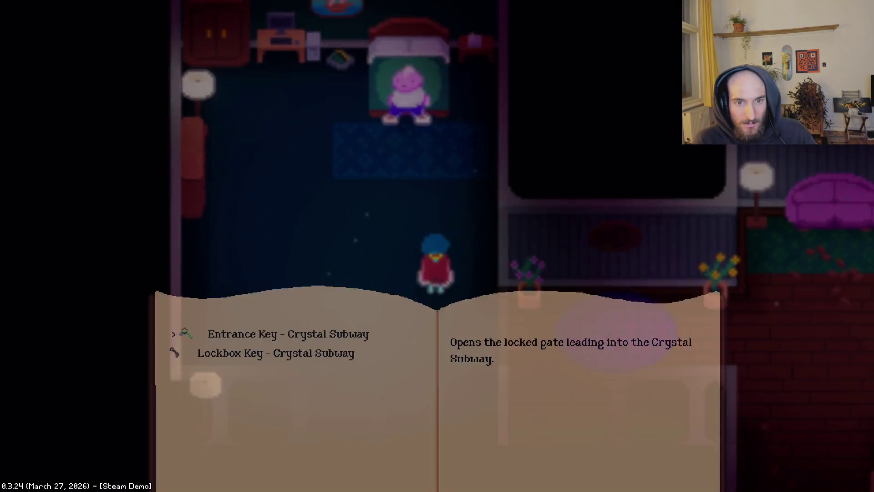
pyautogui.press('q')
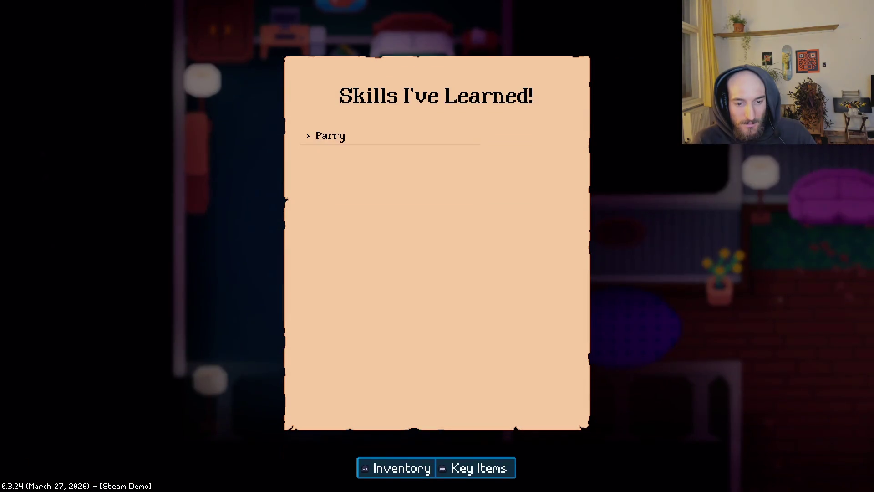
pyautogui.press('q')
pyautogui.press('e')
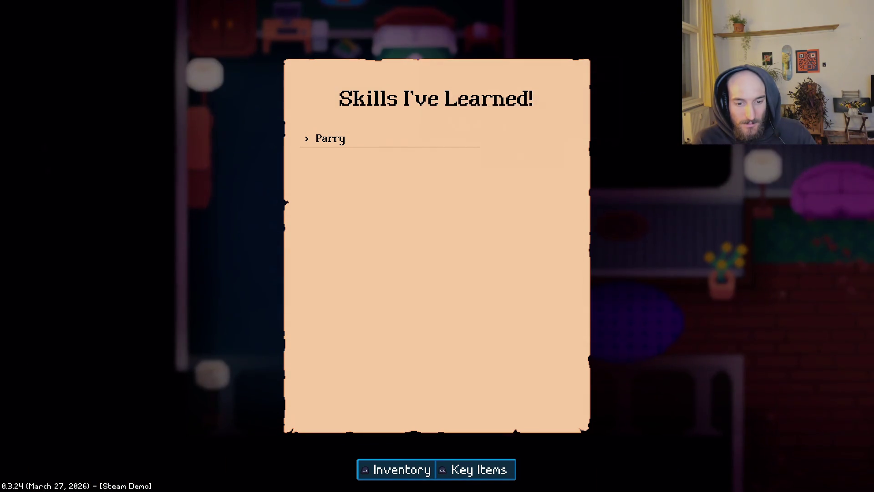
pyautogui.press('e')
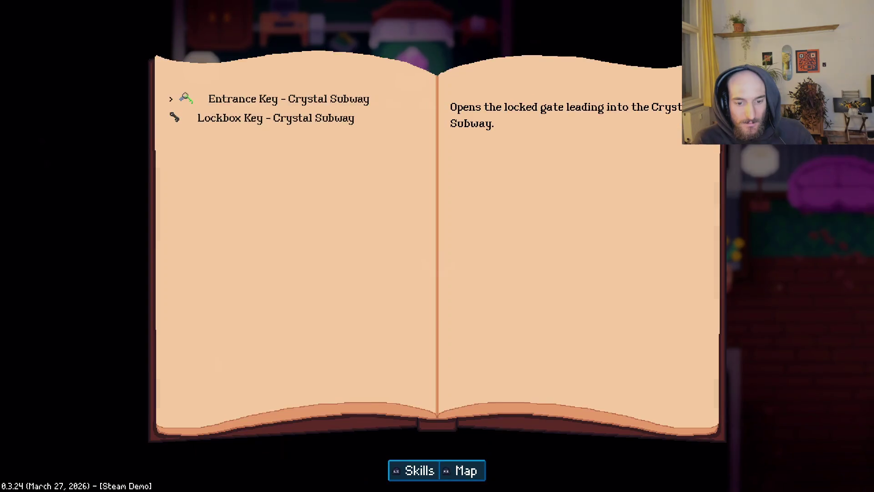
pyautogui.press('e')
pyautogui.press('e')
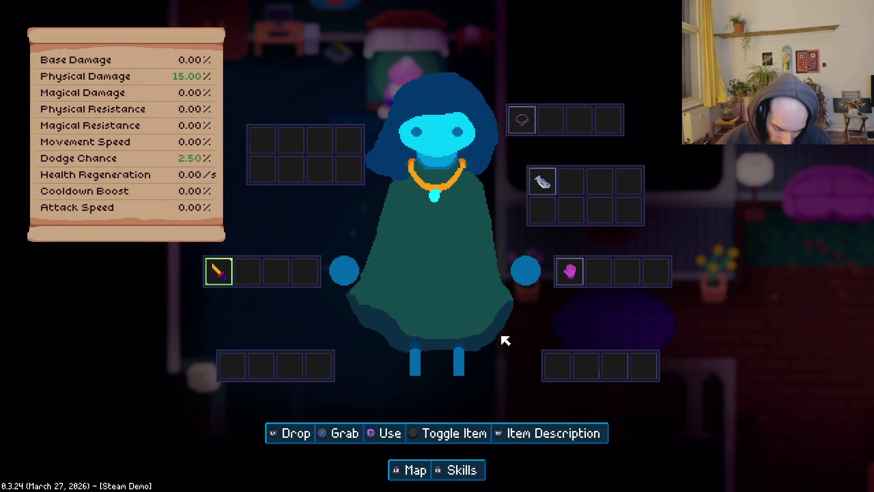
# Step: Review the map and the Lockbox Key description, return to Inventory, then close the menus
pyautogui.moveTo(532, 132)
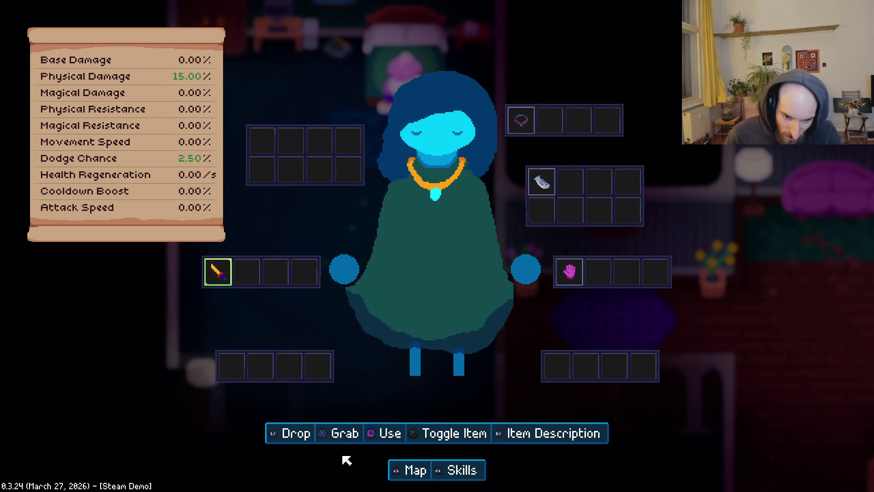
pyautogui.press('q')
pyautogui.press('q')
pyautogui.press('q')
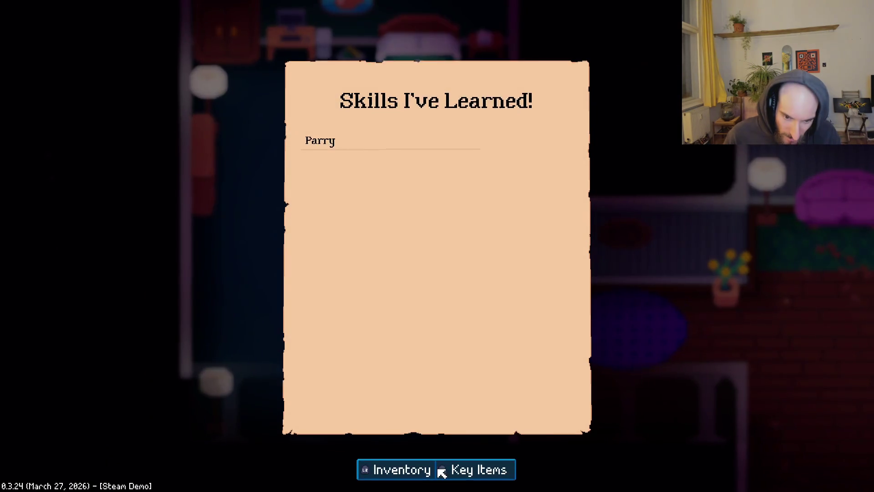
pyautogui.press('q')
pyautogui.click(405, 473)
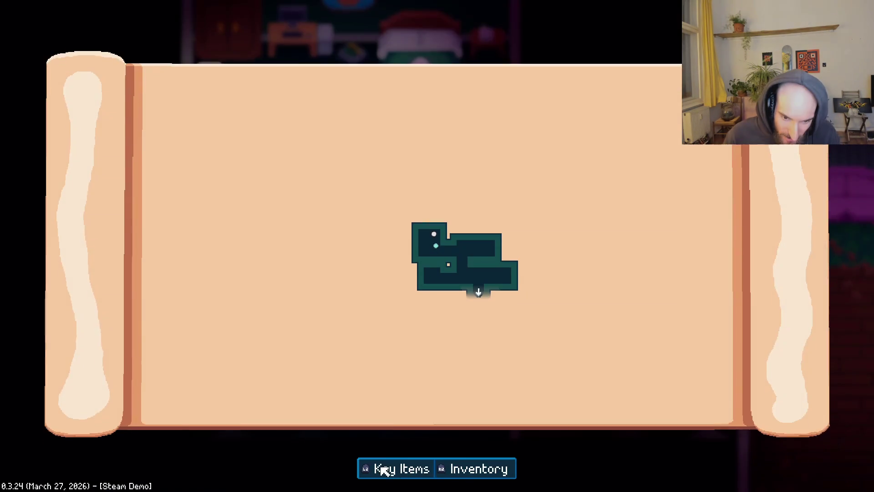
pyautogui.click(403, 472)
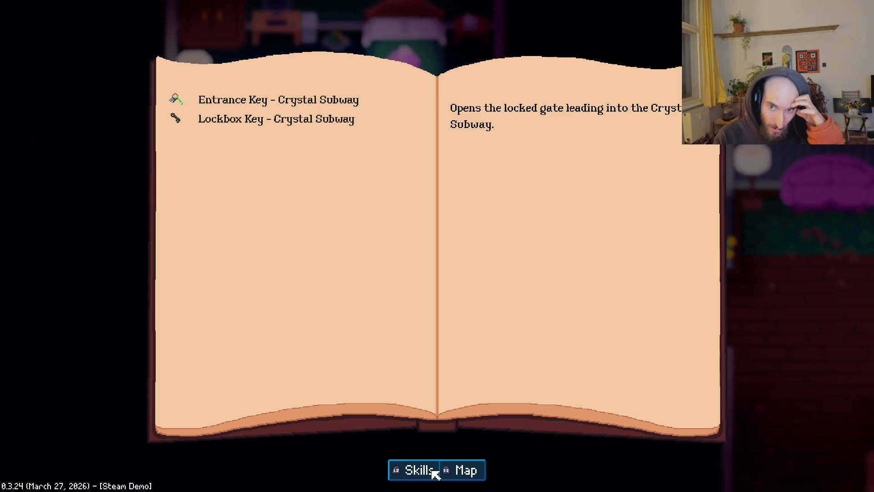
pyautogui.press('Down')
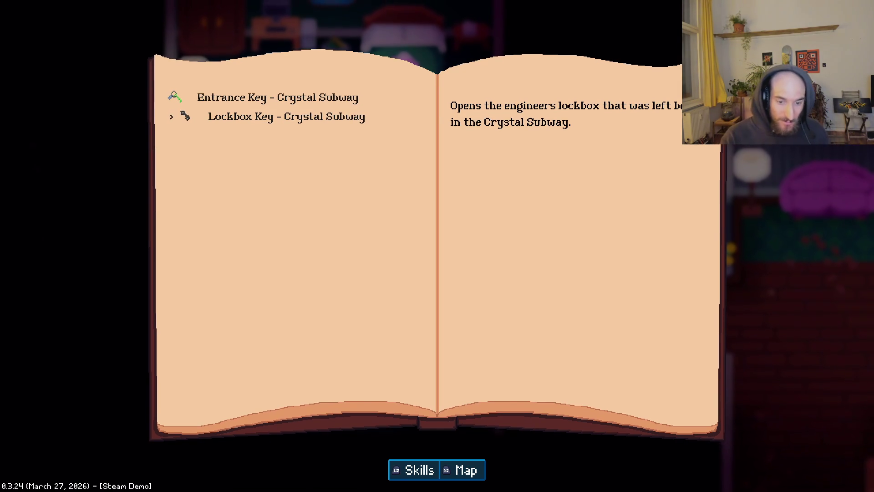
pyautogui.press('q')
pyautogui.press('q')
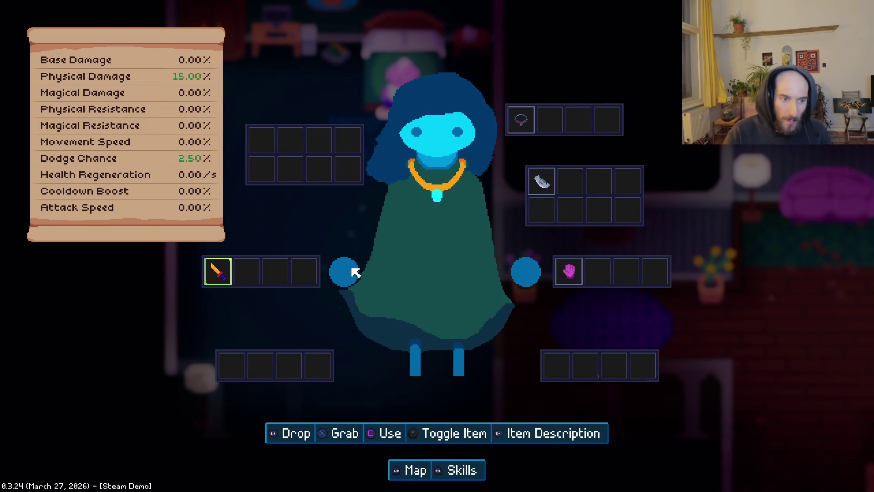
pyautogui.press('Escape')
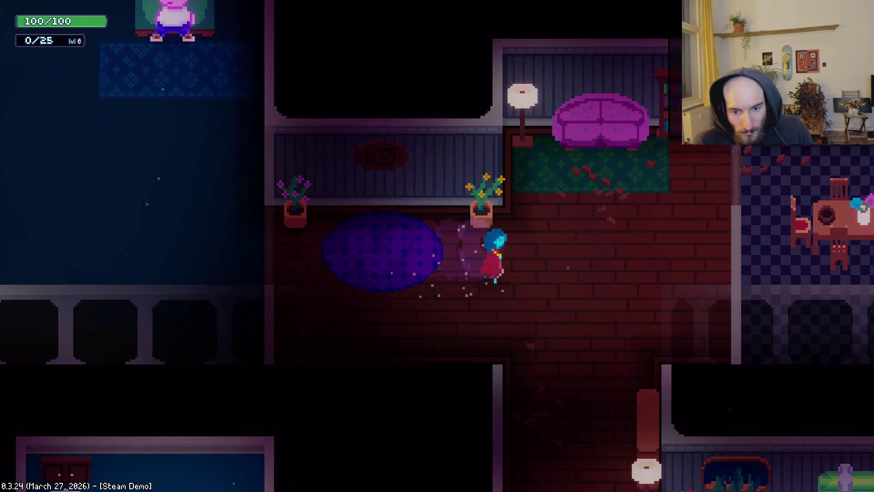
# Step: Walk down Bobby's House hallway toward the bathroom
pyautogui.press('s')
pyautogui.press('a')
pyautogui.press('a')
# Step: Walk along the brick hallway and down the exit corridor into Sea Cave City
pyautogui.press('d')
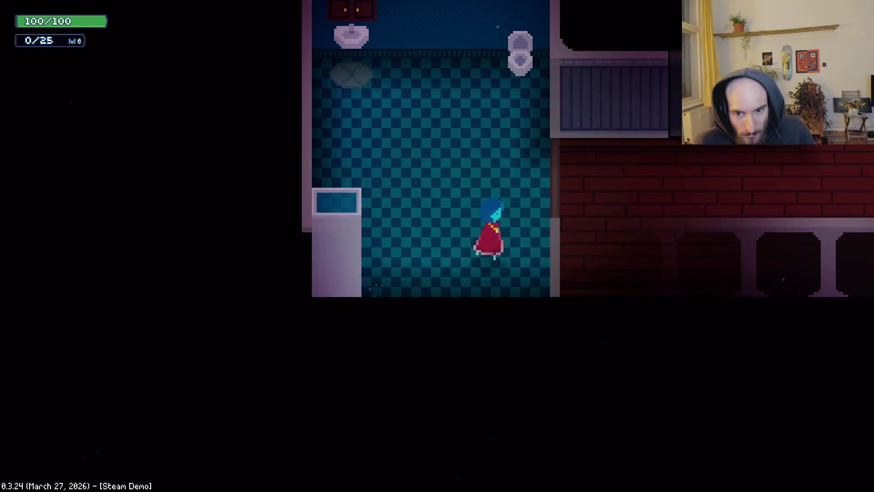
pyautogui.press('d')
pyautogui.press('s')
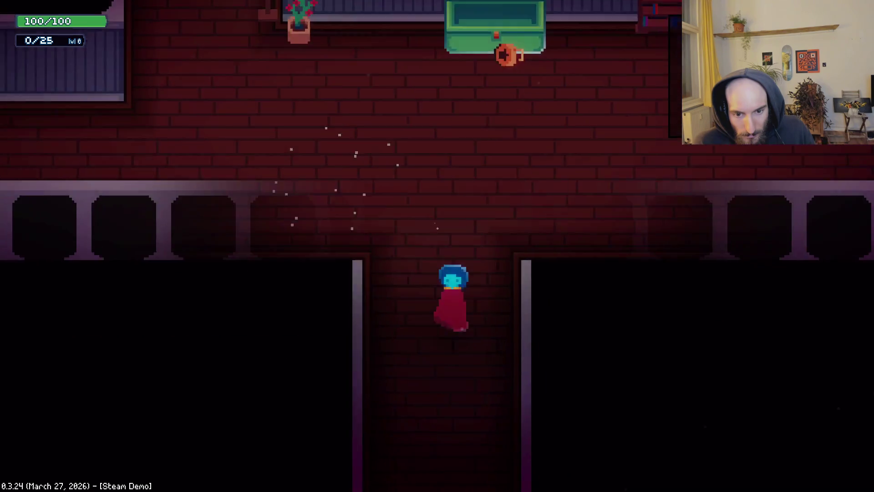
pyautogui.press('s')
pyautogui.press('d')
pyautogui.press('d')
# Step: Walk past the pillared room, north toward the lodge, then past the stall
pyautogui.press('s')
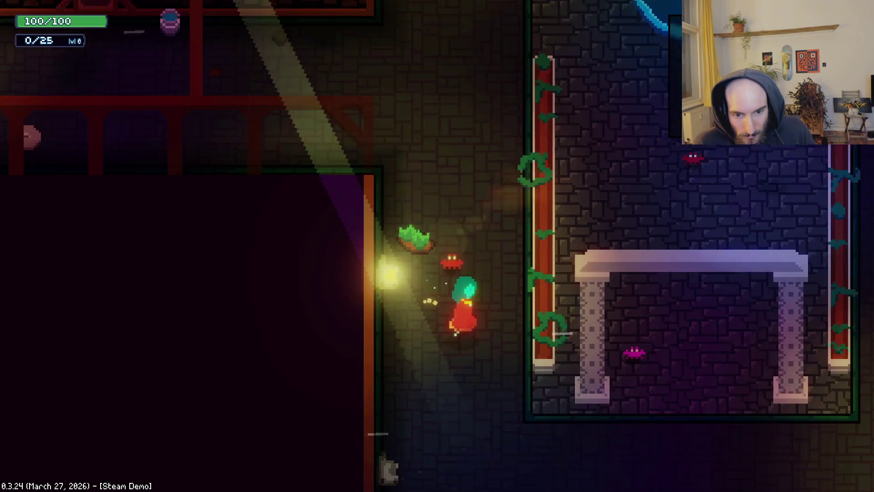
pyautogui.press('s')
pyautogui.press('d')
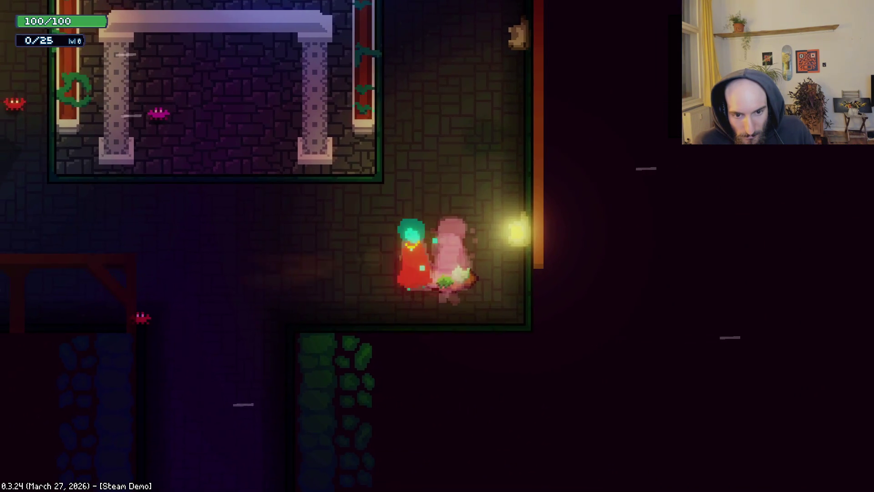
pyautogui.press('w')
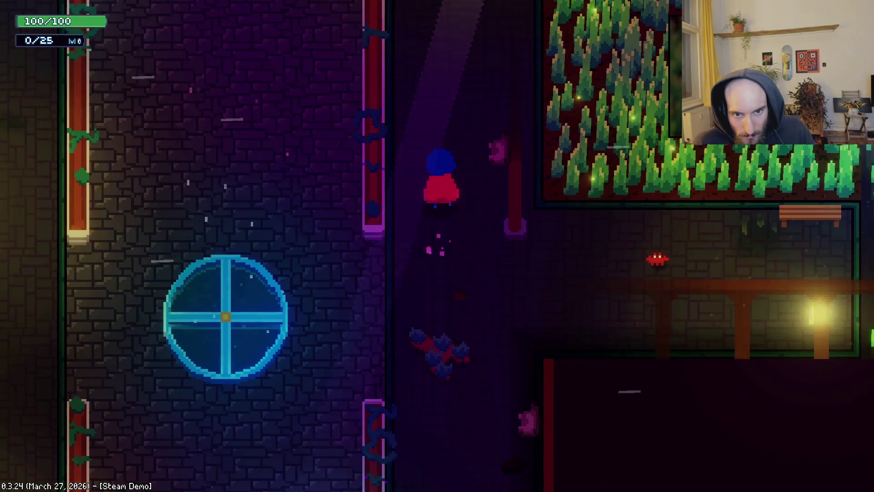
pyautogui.press('w')
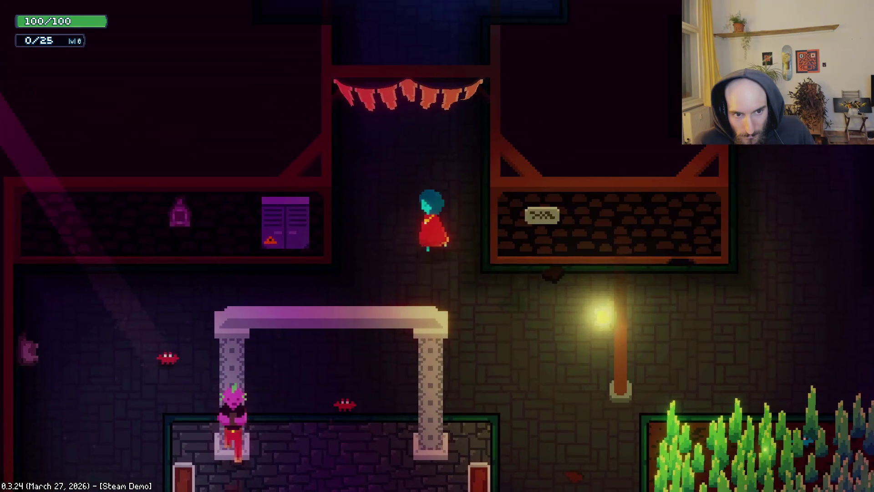
pyautogui.press('a')
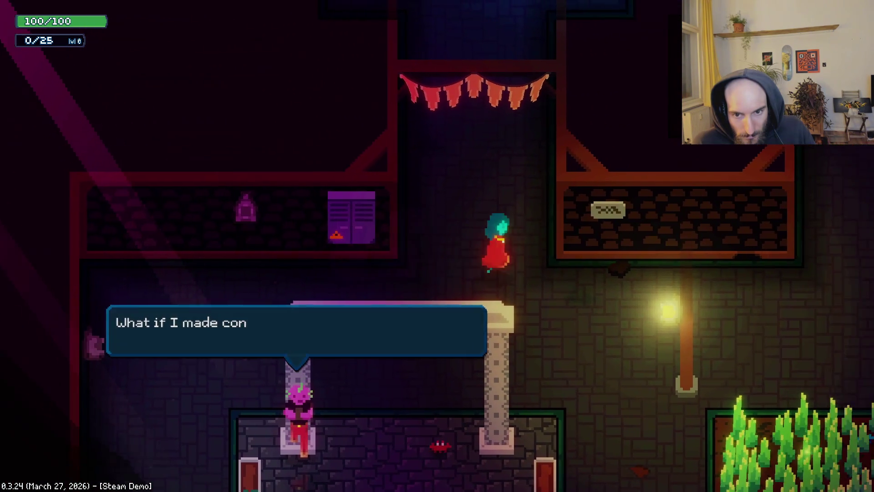
pyautogui.press('d')
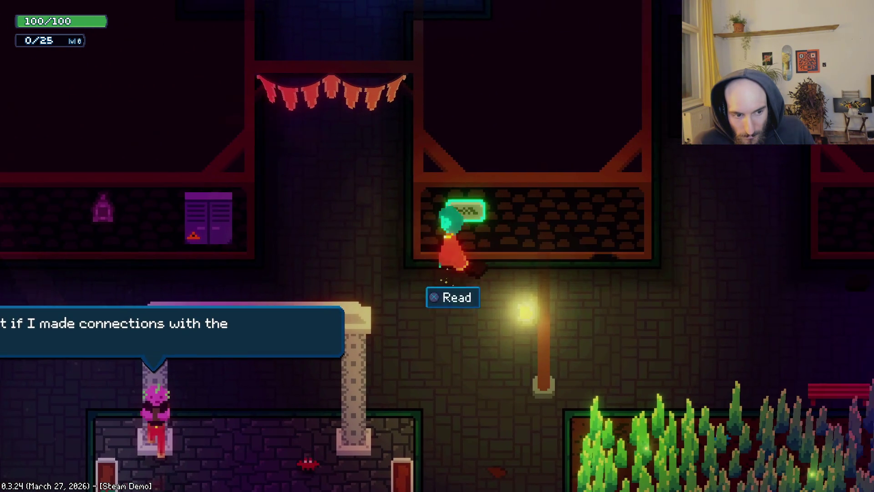
pyautogui.press('s')
# Step: Follow the lit lane into the room and step onto the purple platform
pyautogui.press('s')
pyautogui.press('d')
pyautogui.press('d')
pyautogui.press('s')
pyautogui.press('w')
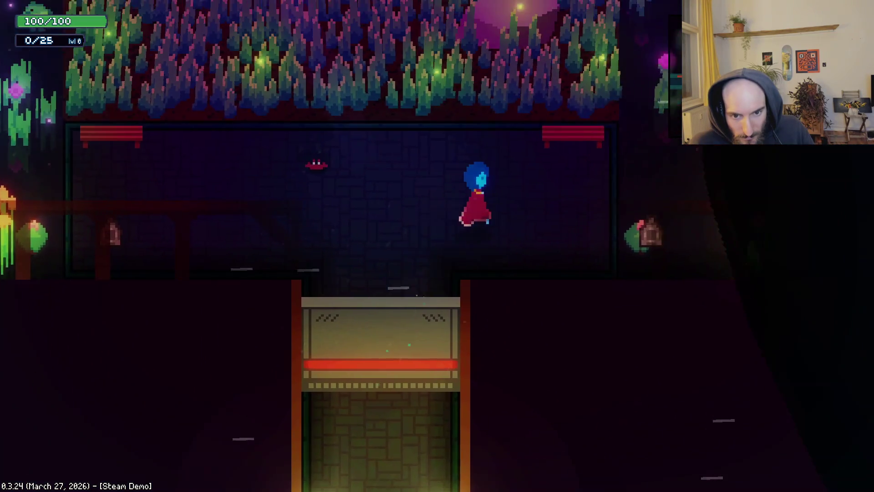
pyautogui.press('a')
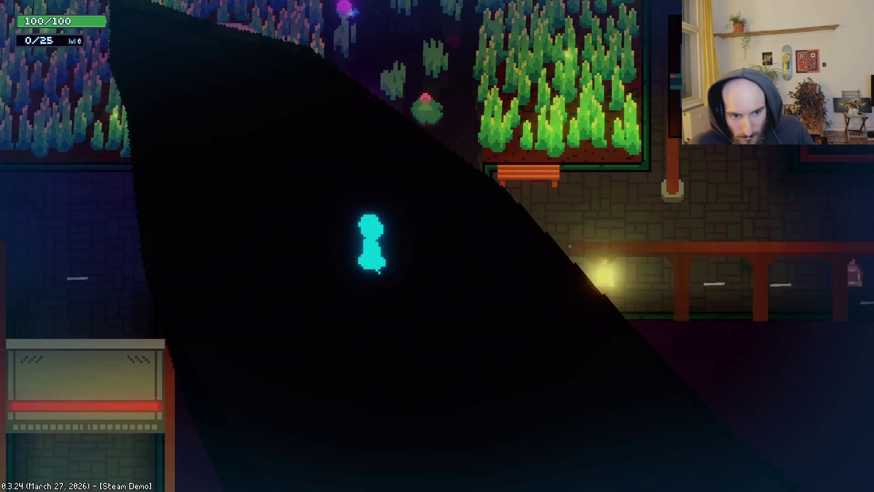
pyautogui.press('d')
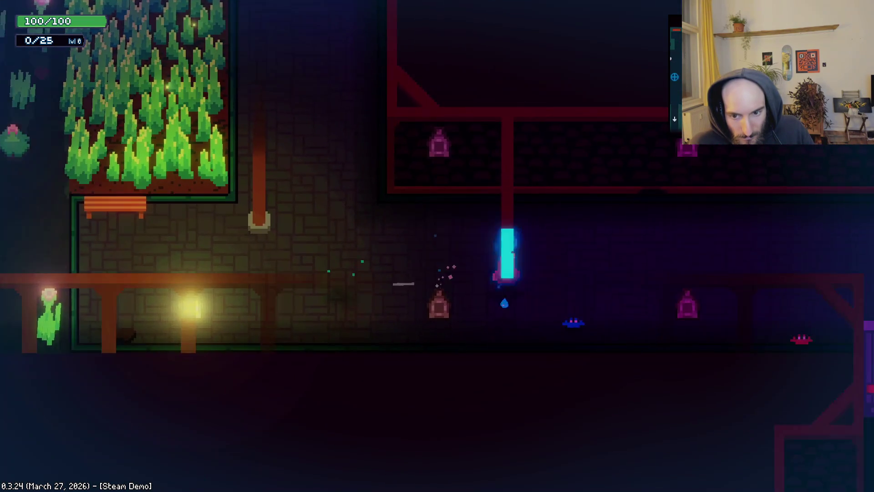
pyautogui.press('d')
pyautogui.press('s')
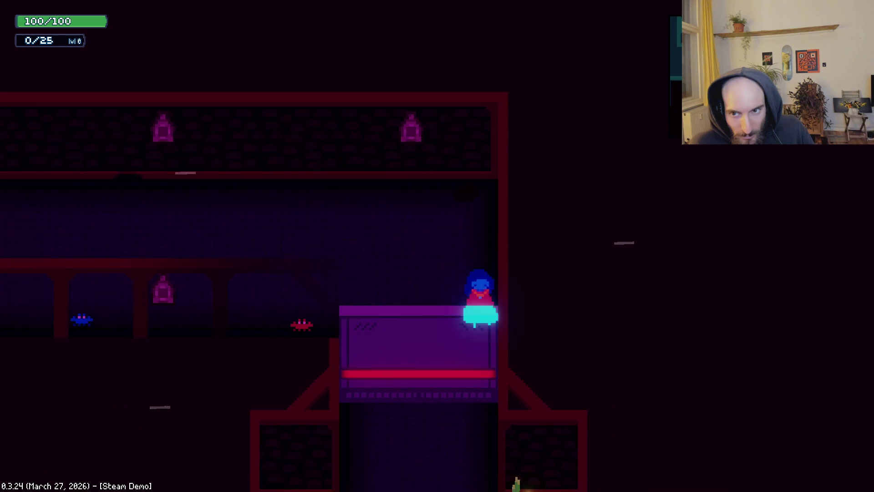
# Step: Dash past the lamp and garden, then head north toward the house plaza
pyautogui.press('a')
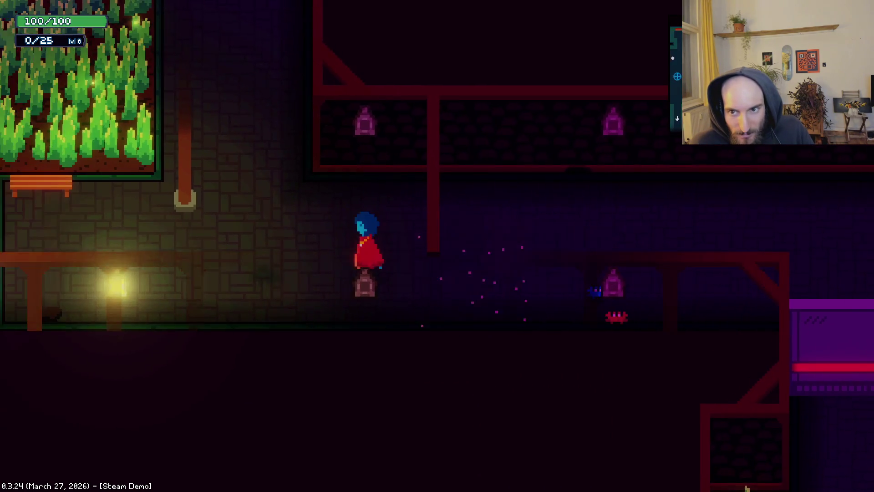
pyautogui.press('w')
pyautogui.press('d')
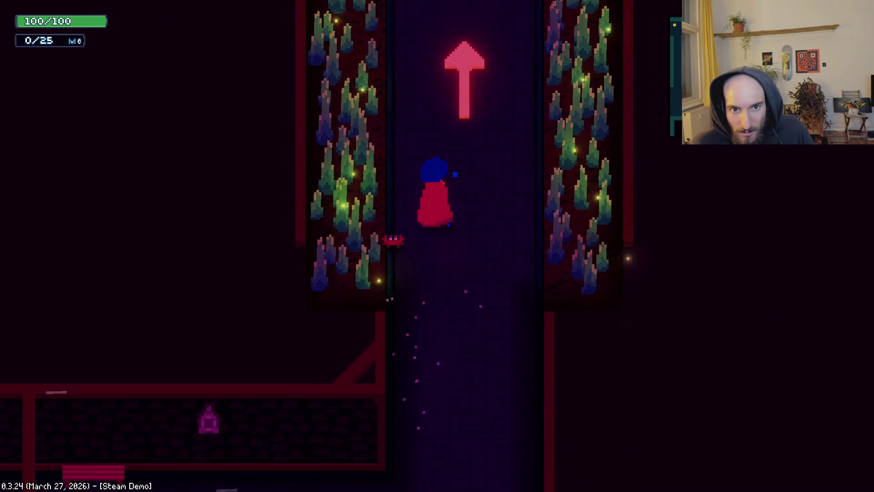
pyautogui.press('s')
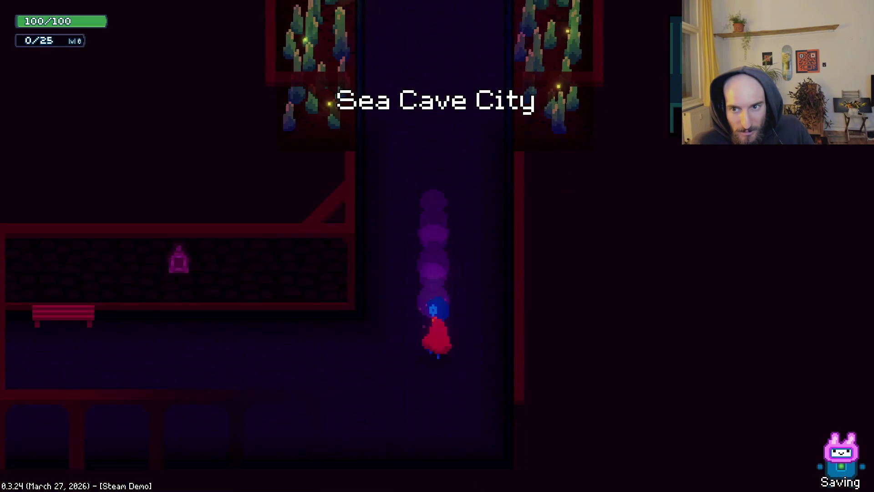
pyautogui.press('a')
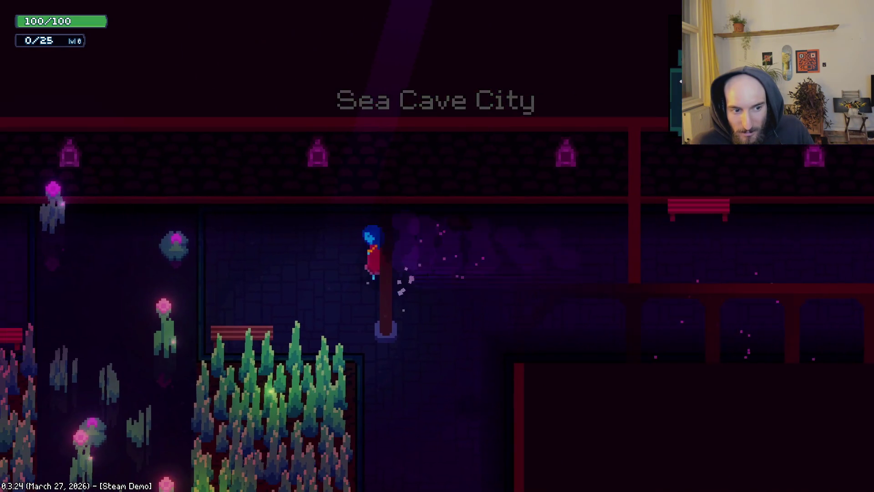
pyautogui.press('w')
pyautogui.press('w')
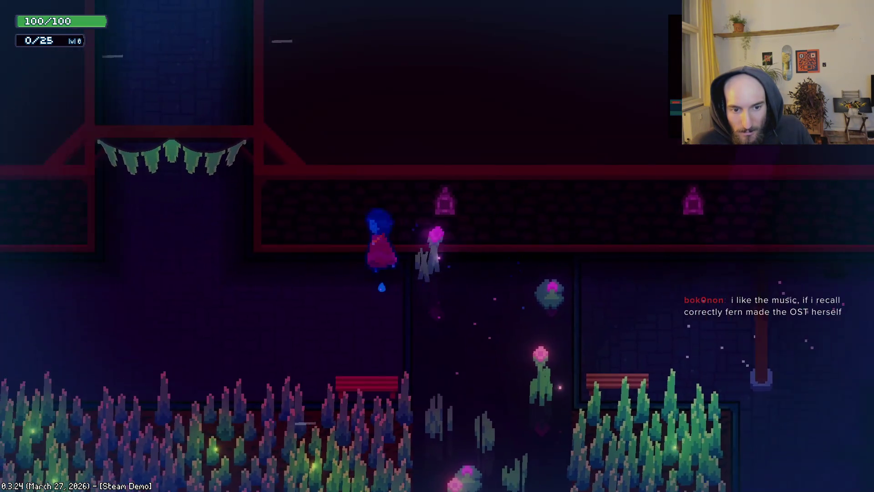
pyautogui.press('w')
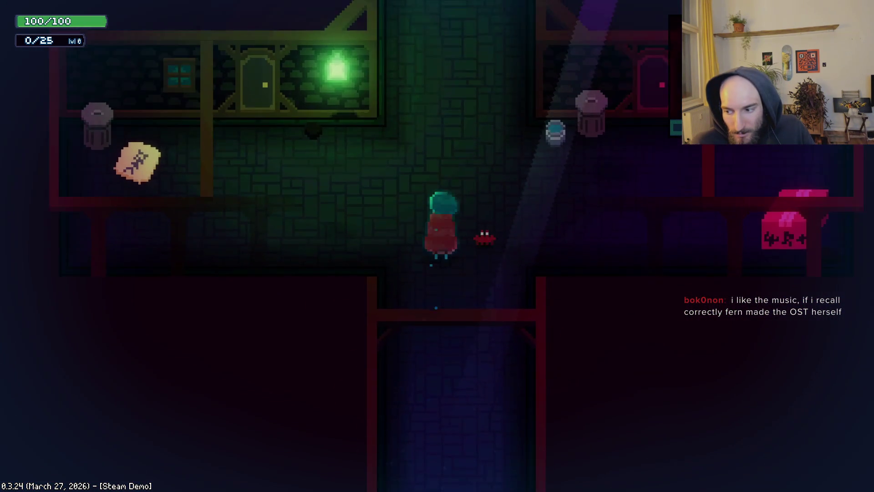